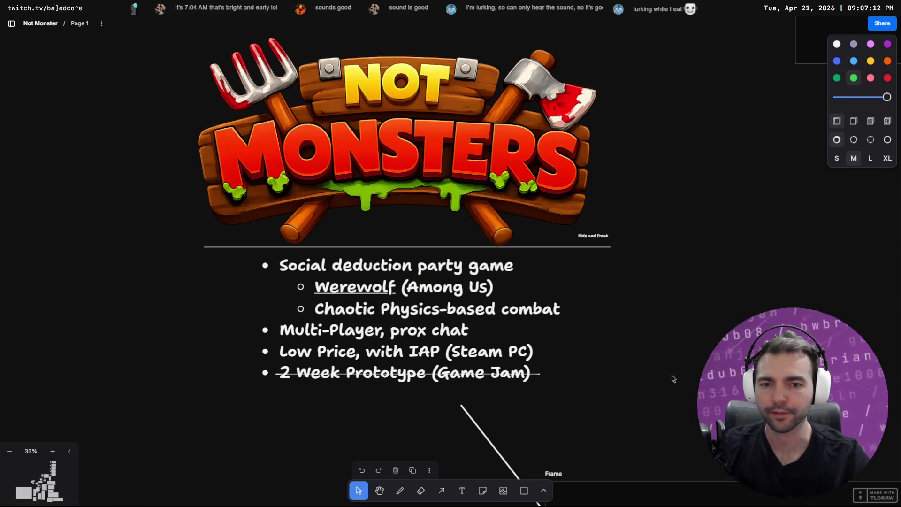
Scroll and zoom across the monster character frames, then pan further down the character list.
scroll(618, 269, down, 5)
scroll(384, 161, right, 5)
scroll(524, 183, up, 2)
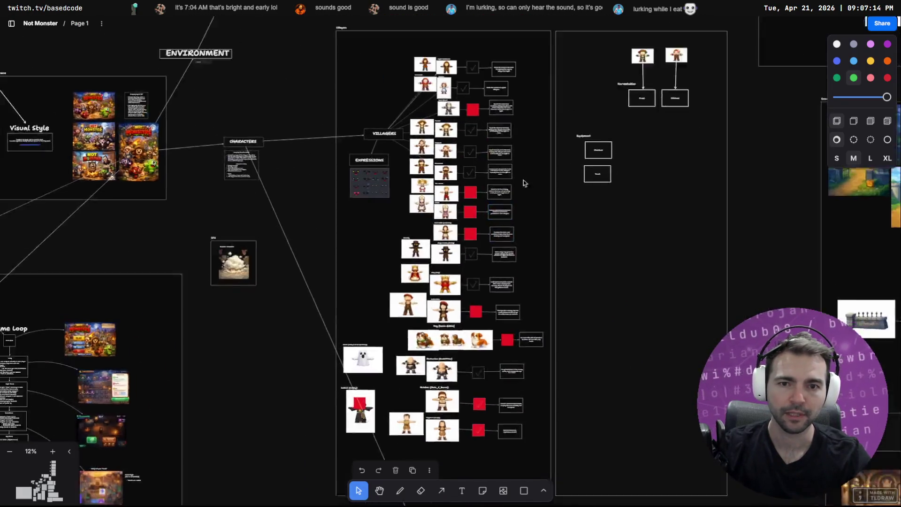
scroll(524, 183, up, 5)
scroll(453, 60, up, 3)
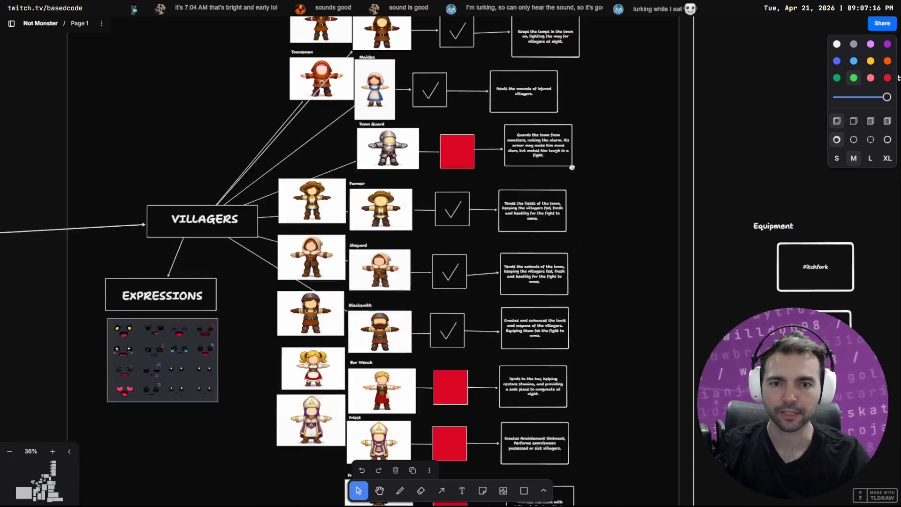
scroll(502, 297, down, 8)
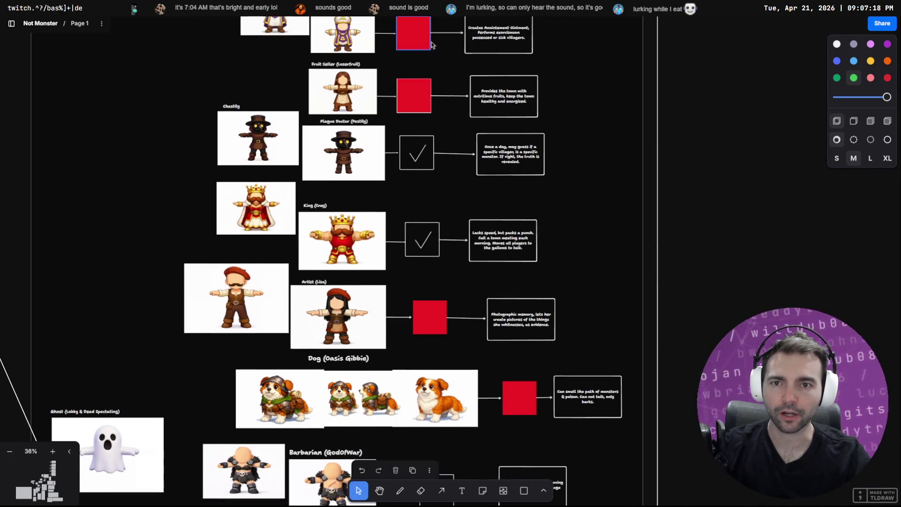
scroll(450, 161, up, 2)
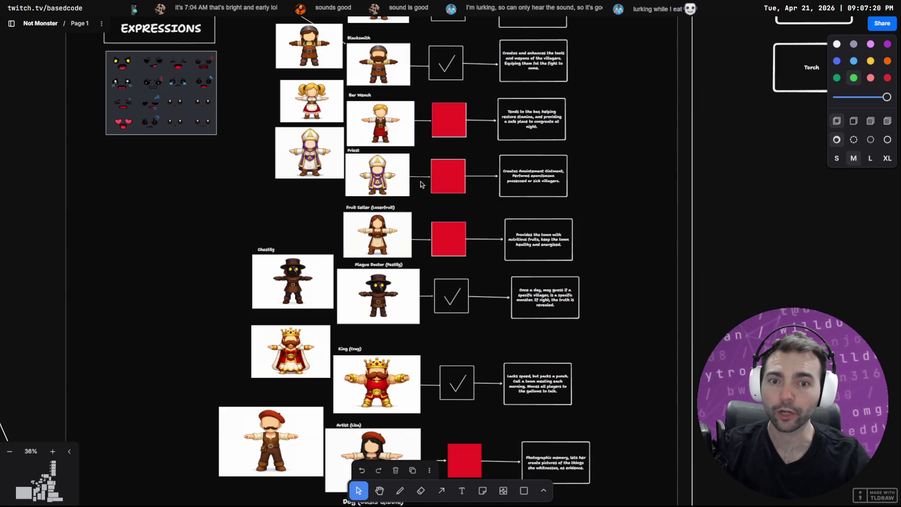
scroll(420, 184, down, 5)
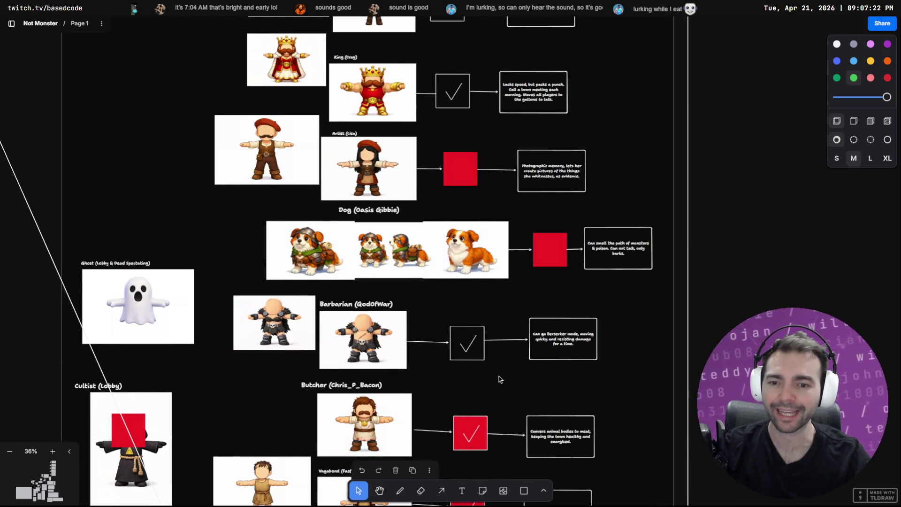
drag(499, 375, 533, 63)
Zoom through the villager rows and pan so the Equipment section sits beside them.
scroll(322, 61, down, 10)
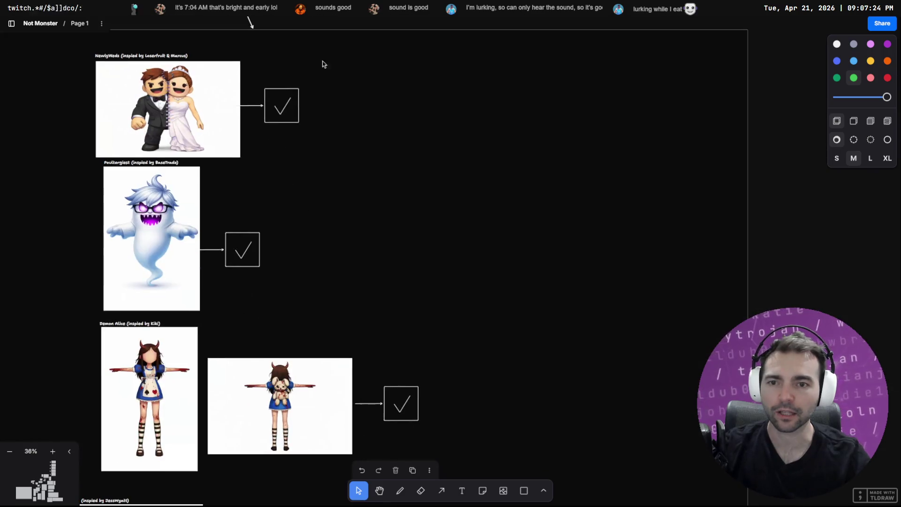
scroll(376, 239, down, 5)
scroll(486, 207, down, 2)
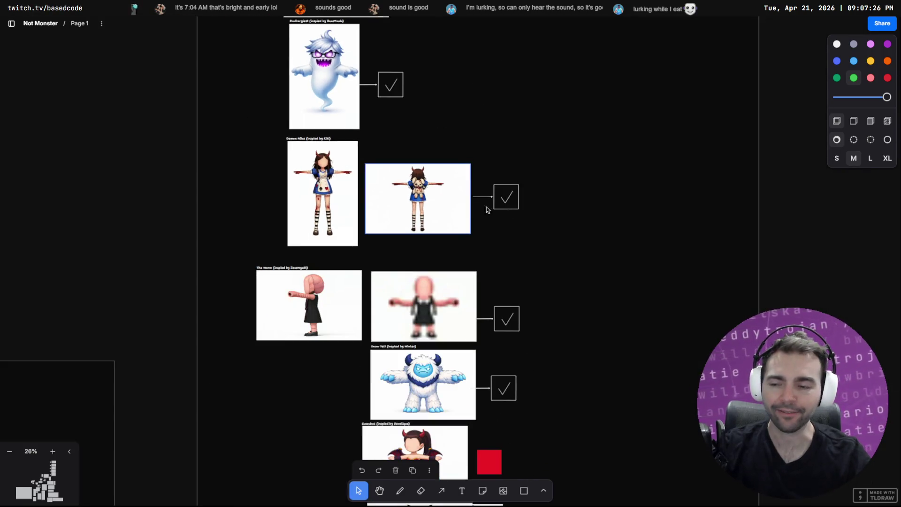
scroll(533, 206, down, 5)
scroll(534, 234, down, 5)
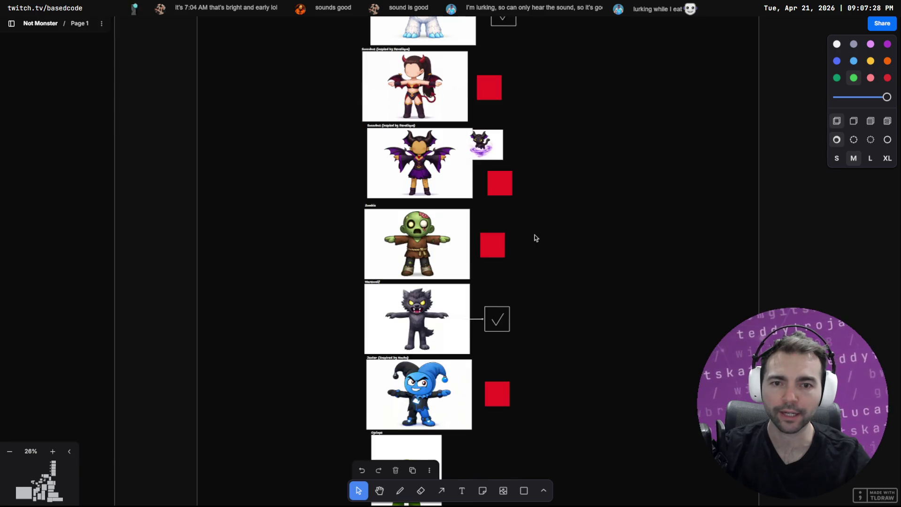
scroll(534, 234, up, 4)
scroll(535, 232, up, 2)
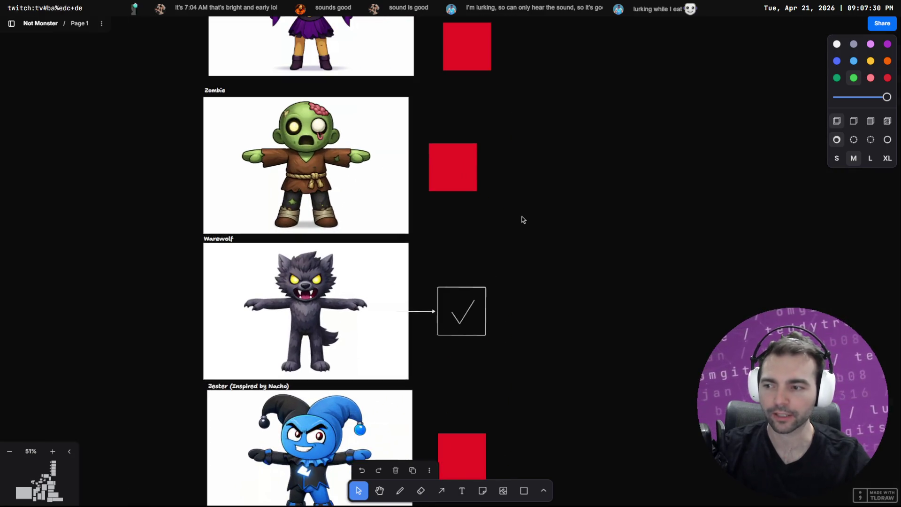
scroll(704, 241, left, 4)
scroll(683, 231, down, 6)
scroll(688, 225, down, 5)
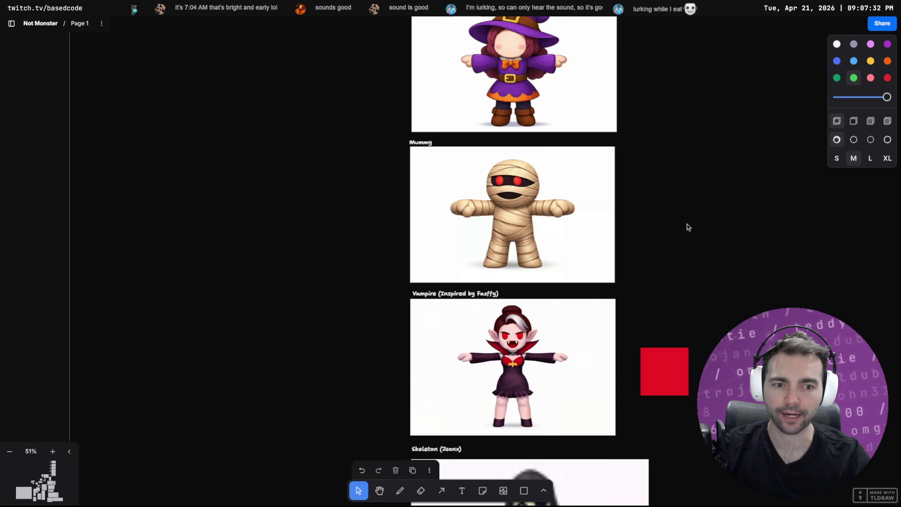
scroll(687, 224, down, 8)
scroll(688, 224, up, 5)
scroll(581, 263, down, 2)
scroll(581, 263, left, 1)
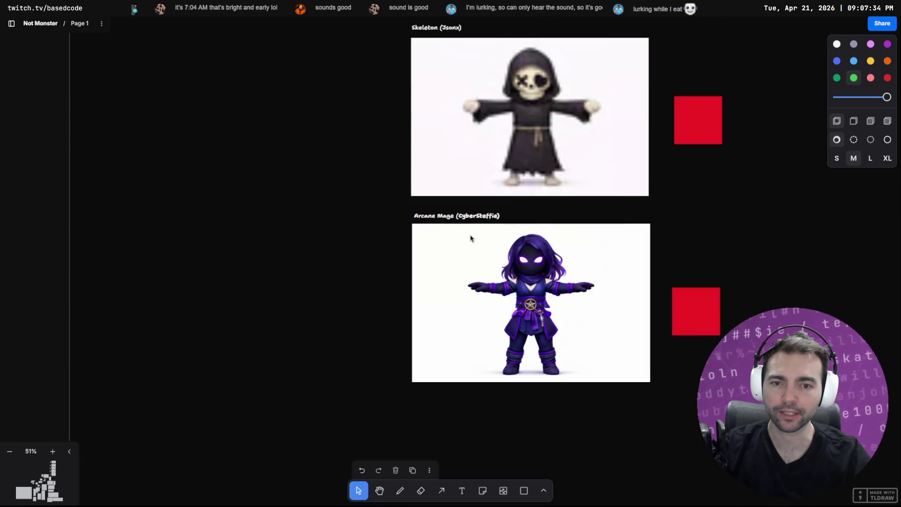
scroll(734, 263, up, 15)
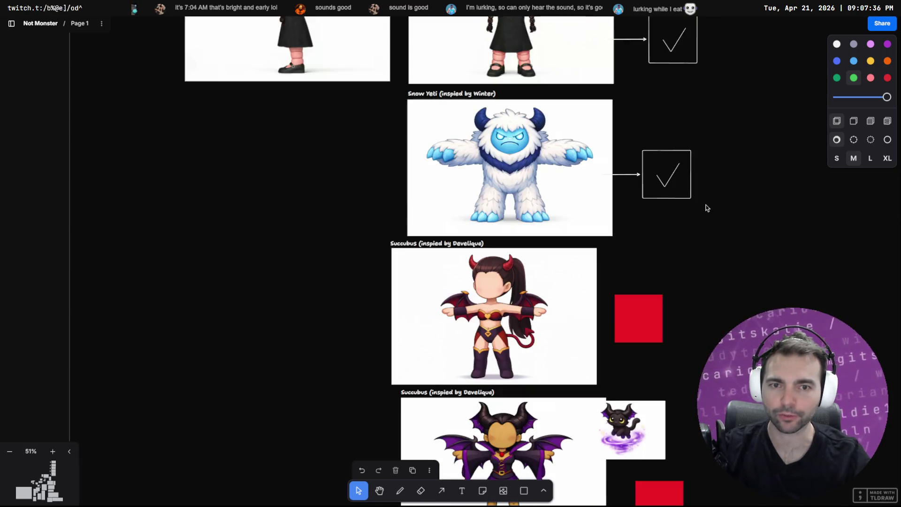
scroll(711, 207, up, 20)
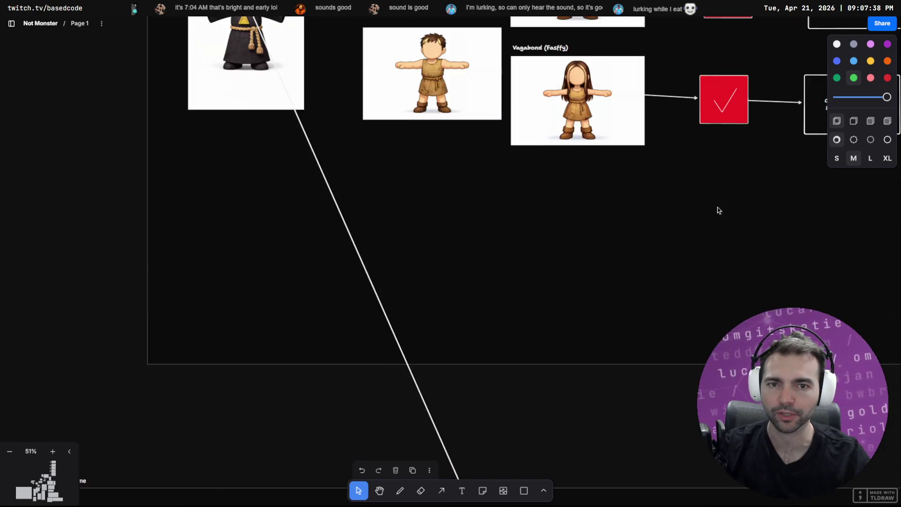
scroll(716, 207, right, 5)
scroll(716, 207, up, 20)
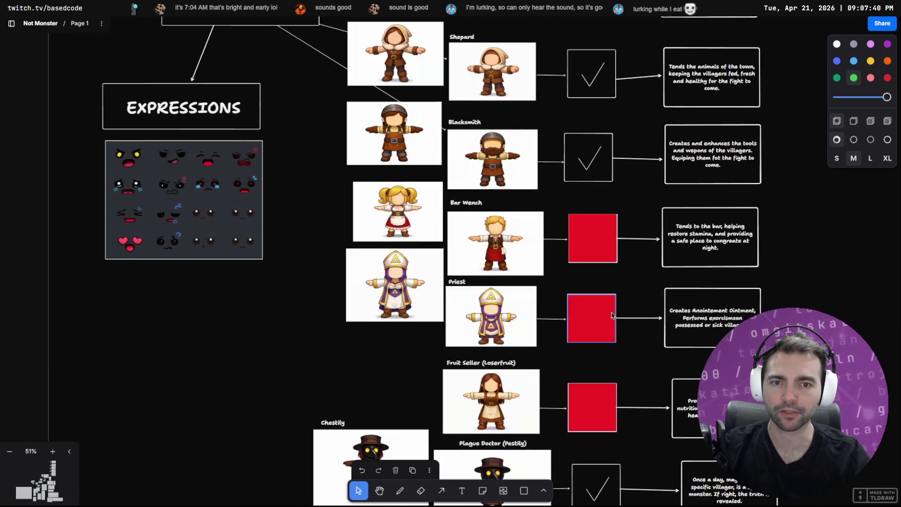
scroll(607, 307, up, 5)
scroll(617, 297, down, 8)
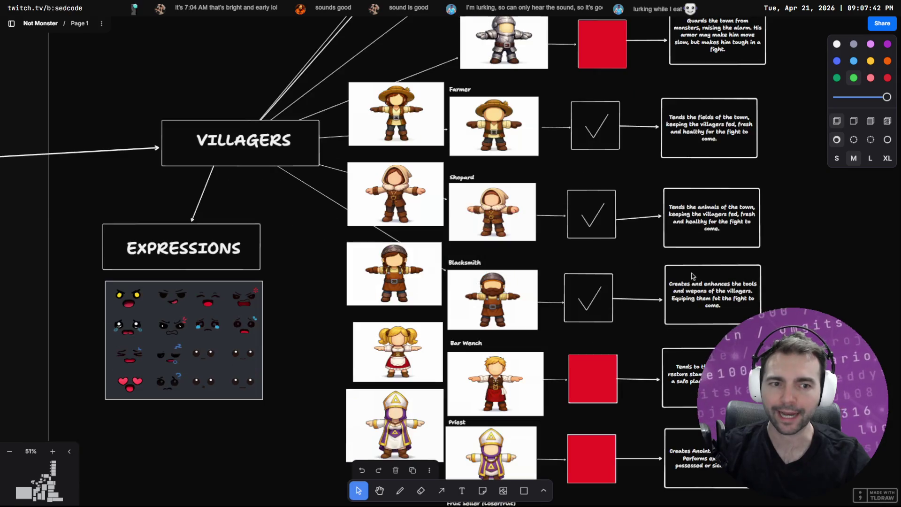
drag(781, 200, 356, 298)
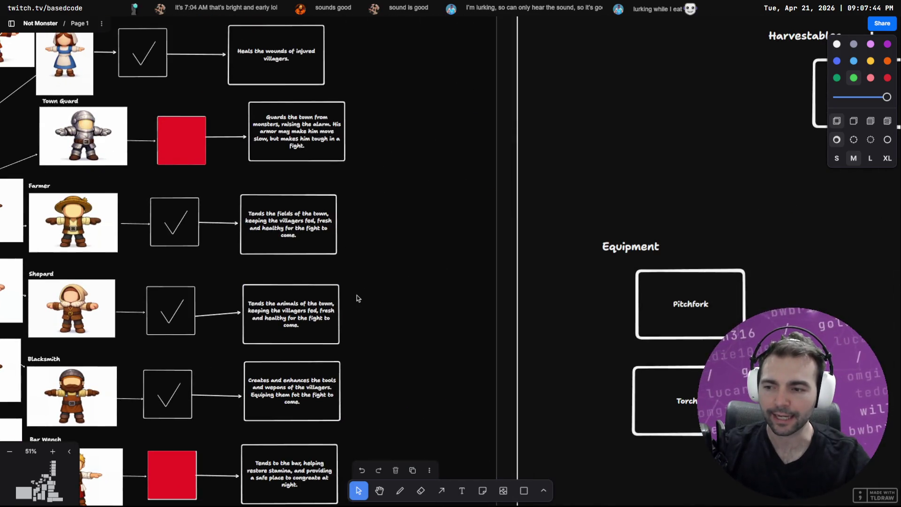
Zoom out and pan across the props area to the door thumbnails and interior image boxes.
scroll(357, 295, down, 5)
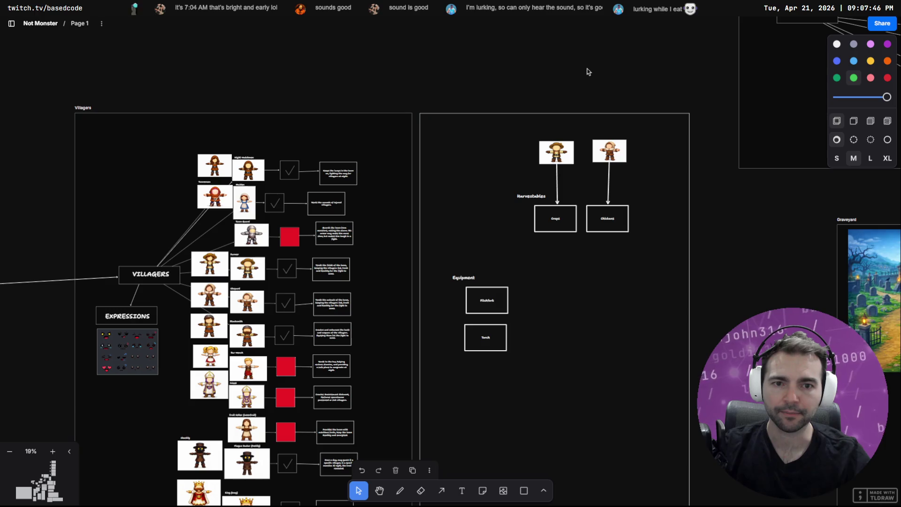
drag(628, 95, 398, 238)
scroll(398, 240, down, 5)
mouse_move(407, 197)
mouse_down()
mouse_move(406, 257)
mouse_move(328, 360)
mouse_up()
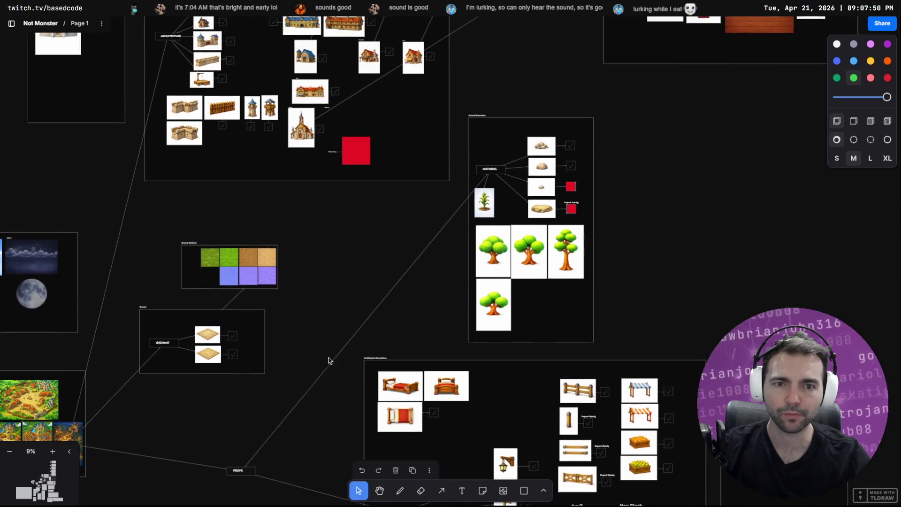
mouse_move(320, 208)
mouse_down()
mouse_move(324, 429)
mouse_move(150, 429)
mouse_move(358, 311)
mouse_move(413, 348)
mouse_up()
Zoom back to the Butcher and Vagabond rows and select the Vagabond image.
scroll(412, 348, down, 3)
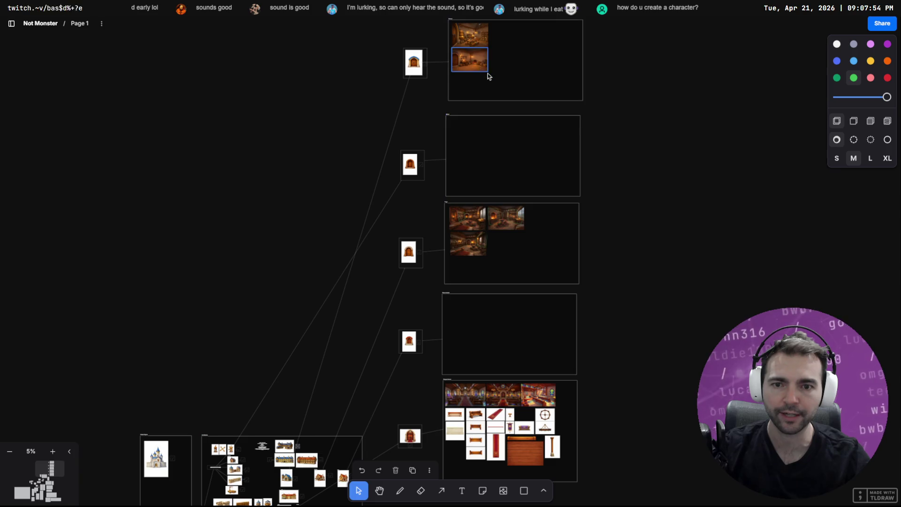
scroll(488, 76, down, 10)
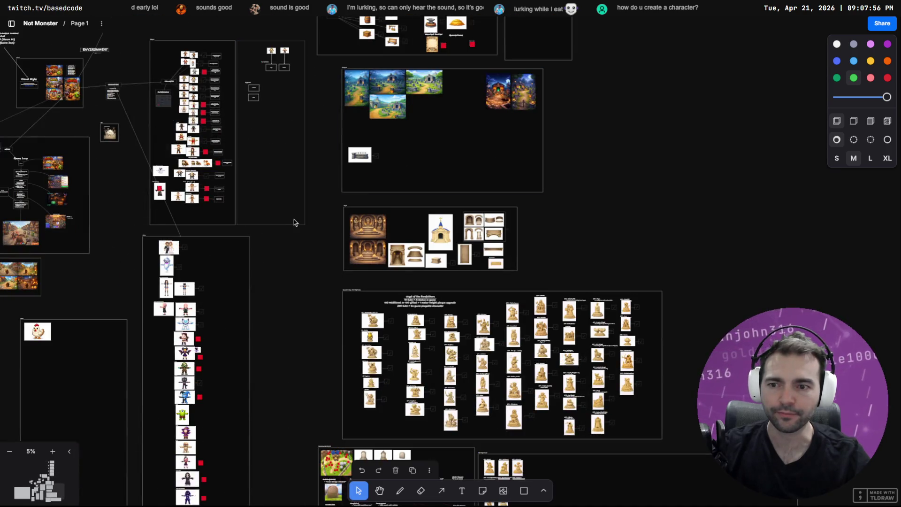
scroll(225, 325, up, 5)
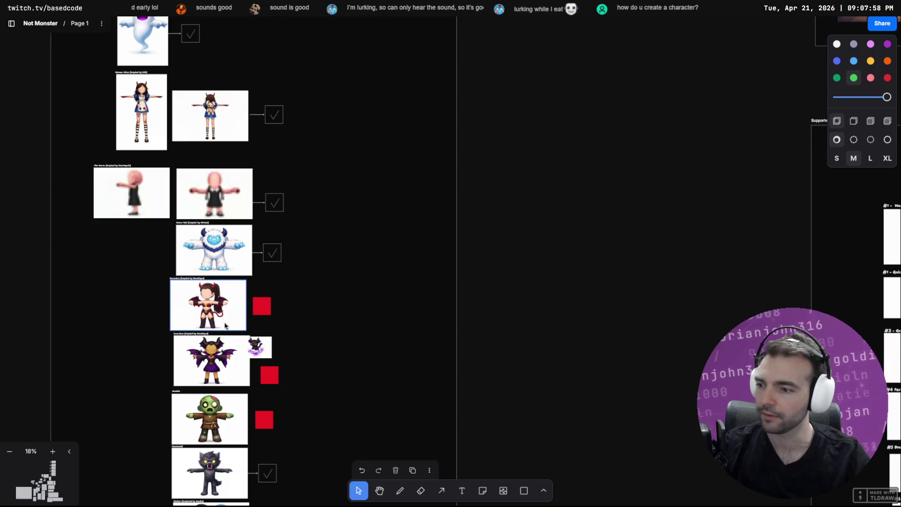
scroll(225, 325, up, 5)
scroll(346, 277, up, 3)
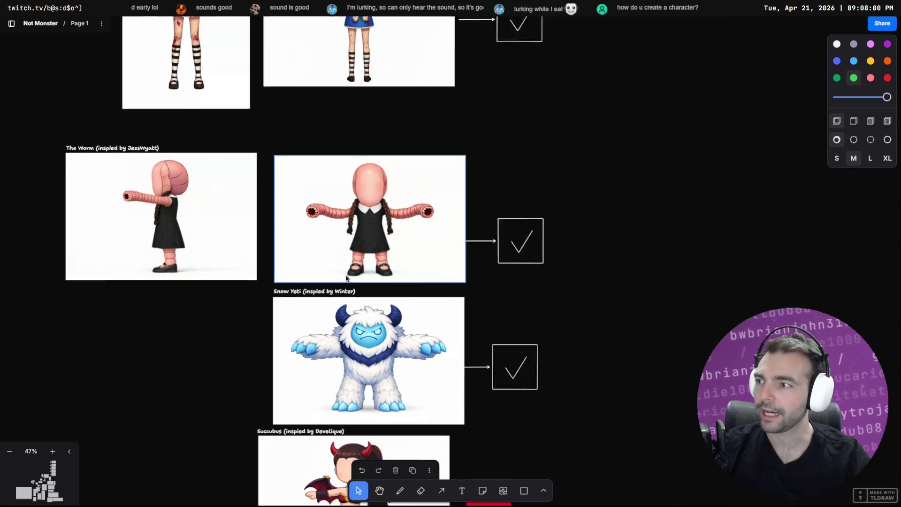
scroll(346, 278, down, 1)
scroll(346, 271, up, 15)
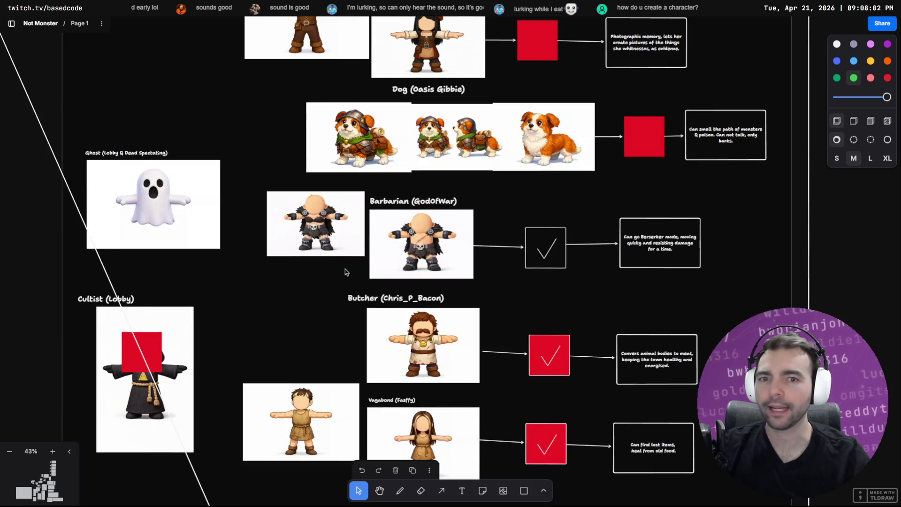
scroll(345, 271, down, 2)
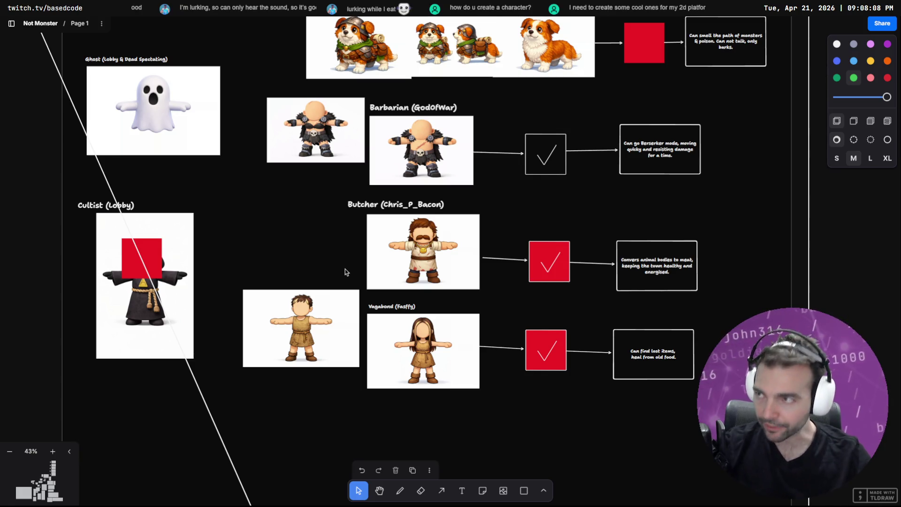
click(429, 340)
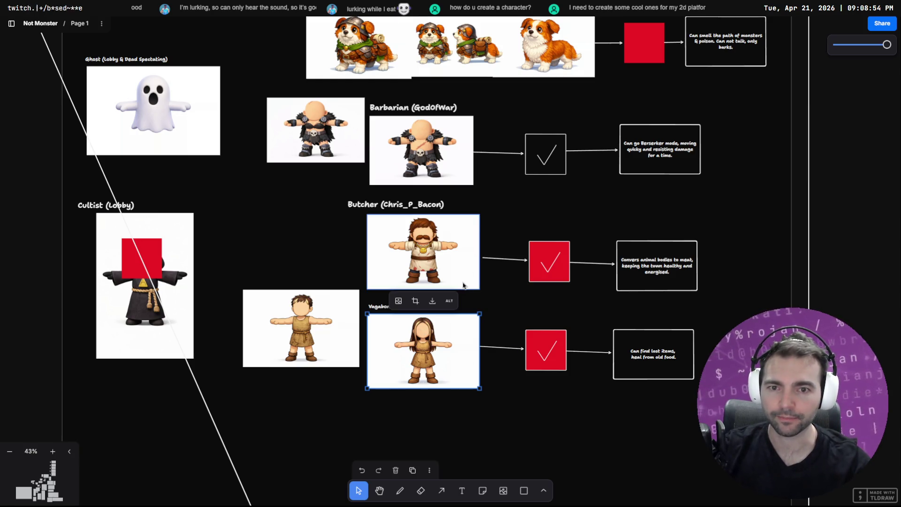
Zoom out to the props area and back to the villagers, selecting the Vagabond image.
scroll(480, 260, up, 10)
scroll(480, 260, down, 10)
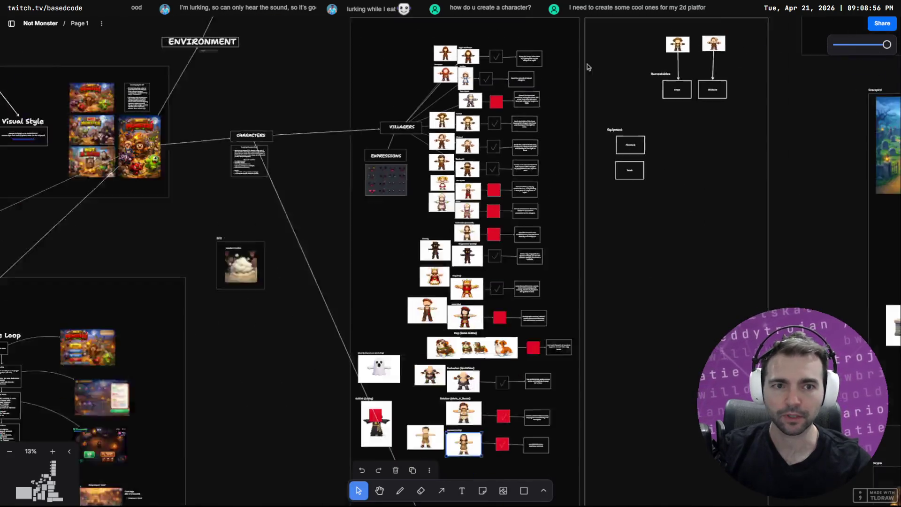
scroll(587, 63, up, 3)
scroll(383, 490, up, 5)
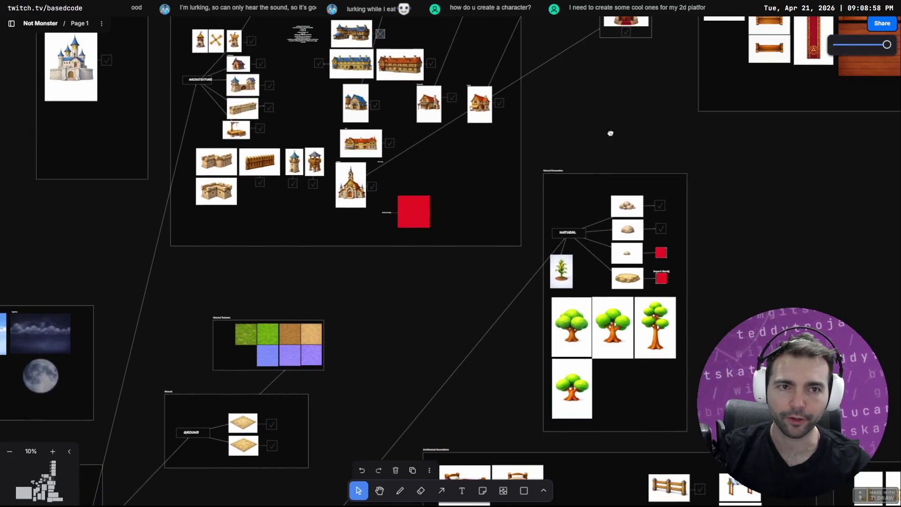
scroll(396, 477, up, 5)
scroll(438, 401, down, 15)
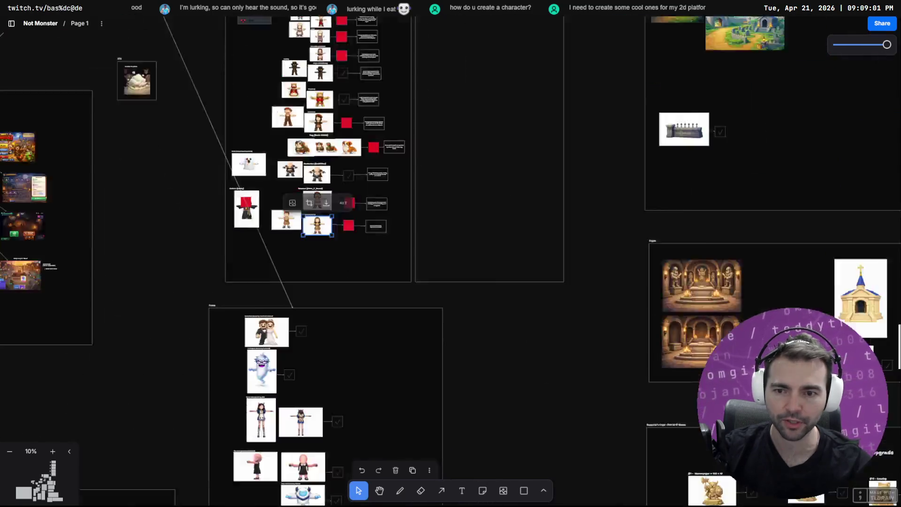
click(365, 196)
Move the Priest image onto the chapel door frame and select that frame.
scroll(364, 195, up, 5)
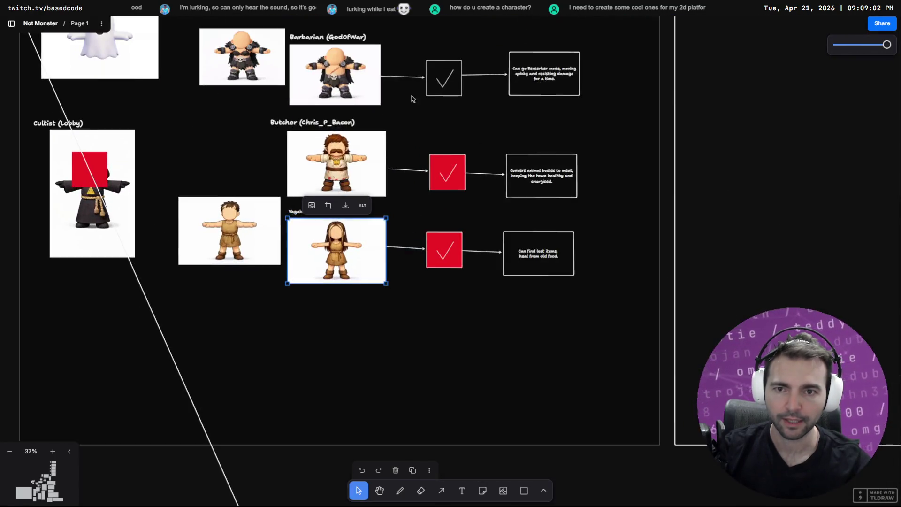
scroll(375, 225, up, 5)
scroll(384, 256, up, 8)
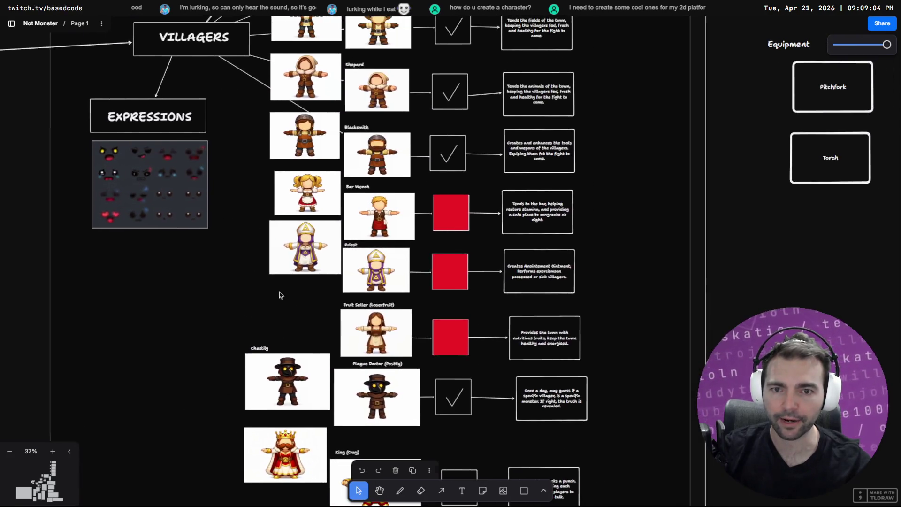
click(382, 287)
mouse_move(376, 283)
mouse_down()
mouse_move(691, 146)
mouse_move(836, 139)
mouse_move(822, 127)
mouse_move(839, 93)
mouse_move(846, 116)
mouse_move(808, 110)
mouse_move(611, 220)
mouse_move(119, 315)
mouse_move(896, 277)
mouse_move(802, 215)
mouse_move(894, 185)
mouse_move(890, 126)
mouse_move(867, 64)
mouse_move(675, 87)
mouse_move(680, 155)
mouse_move(728, 214)
mouse_move(733, 179)
mouse_move(684, 217)
mouse_up()
click(736, 191)
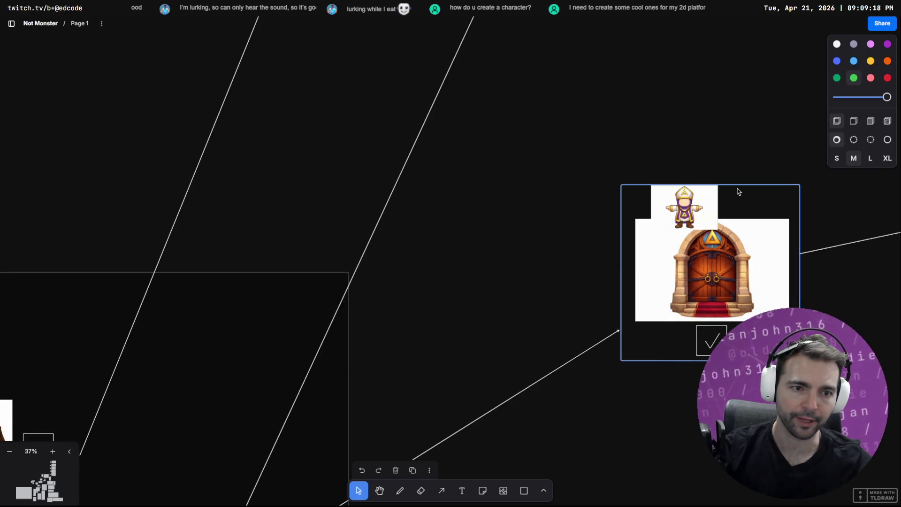
Raise the door frame's top edge and place the Priest image at its top-left.
drag(734, 185, 730, 157)
drag(700, 203, 689, 183)
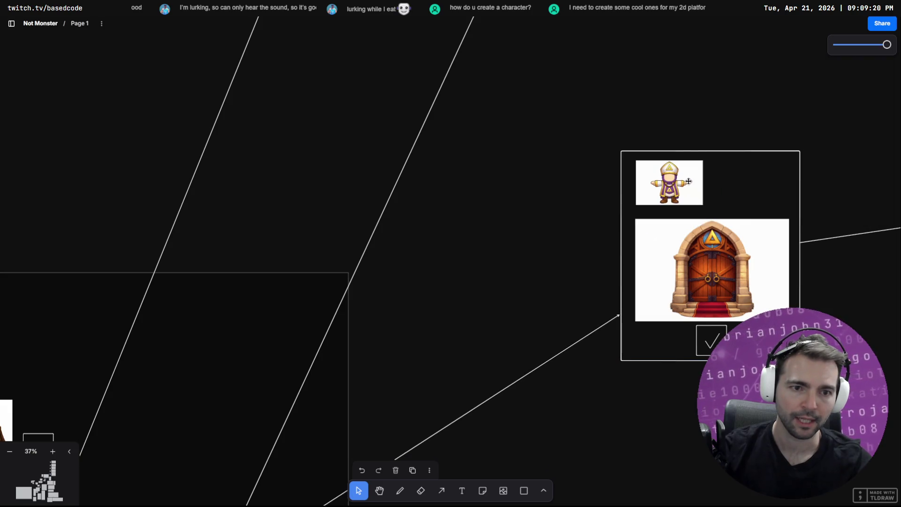
scroll(686, 185, down, 5)
scroll(679, 155, up, 10)
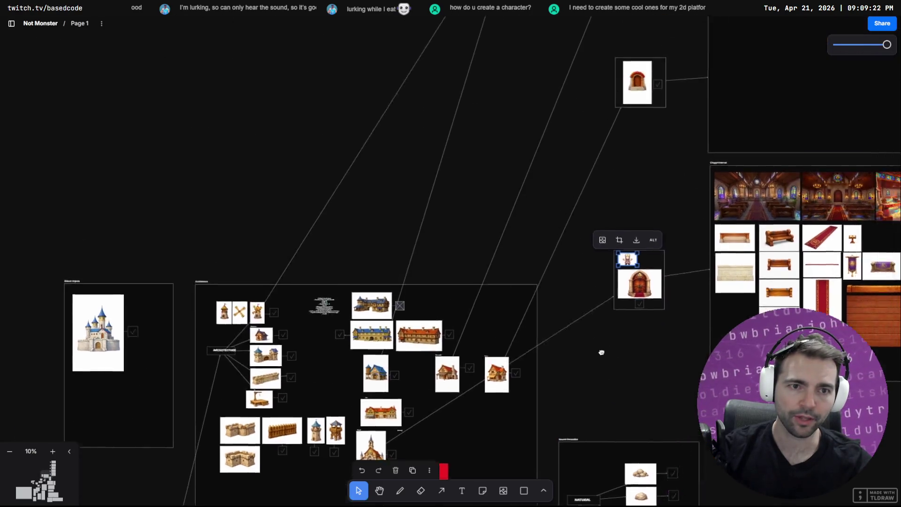
Pan toward the lower door images and zoom out to the Villagers frame.
drag(586, 348, 578, 339)
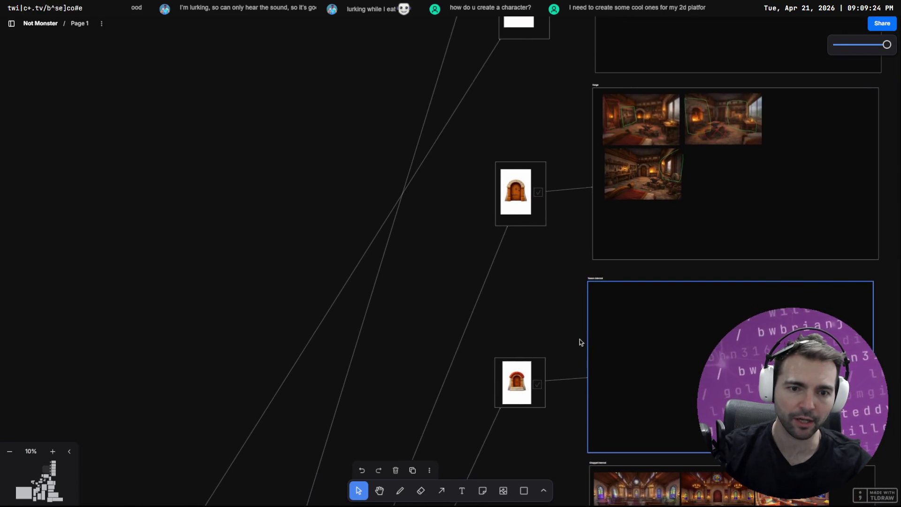
scroll(546, 390, down, 5)
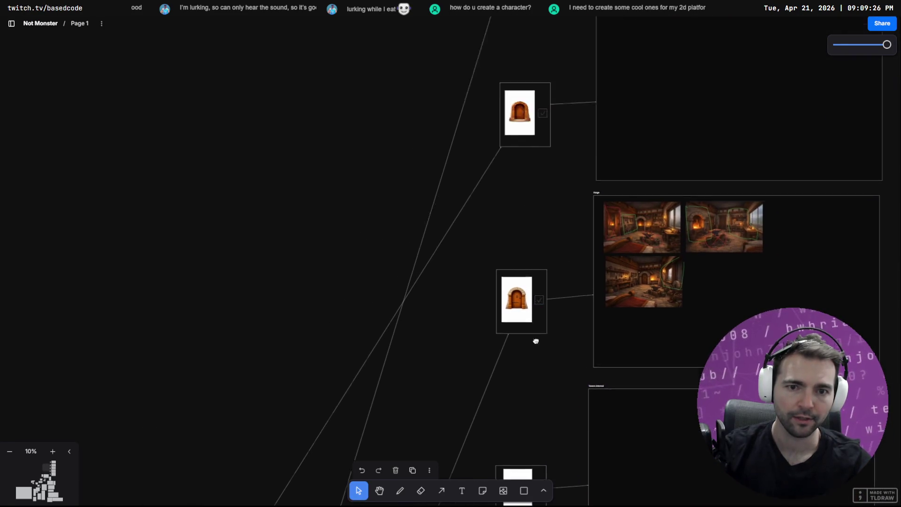
scroll(543, 203, up, 5)
scroll(530, 196, up, 5)
scroll(516, 220, down, 5)
scroll(505, 242, up, 5)
scroll(488, 205, down, 5)
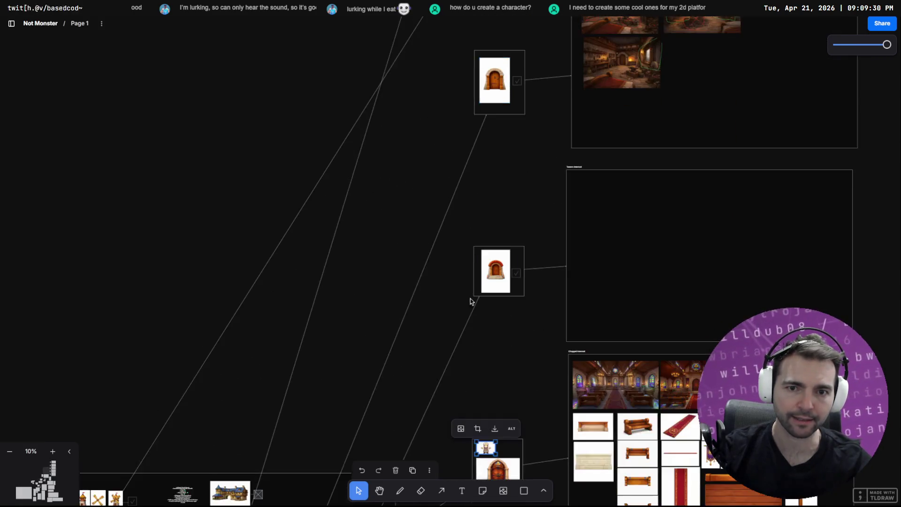
scroll(431, 299, down, 10)
scroll(477, 241, down, 3)
scroll(477, 241, down, 5)
scroll(438, 133, up, 1)
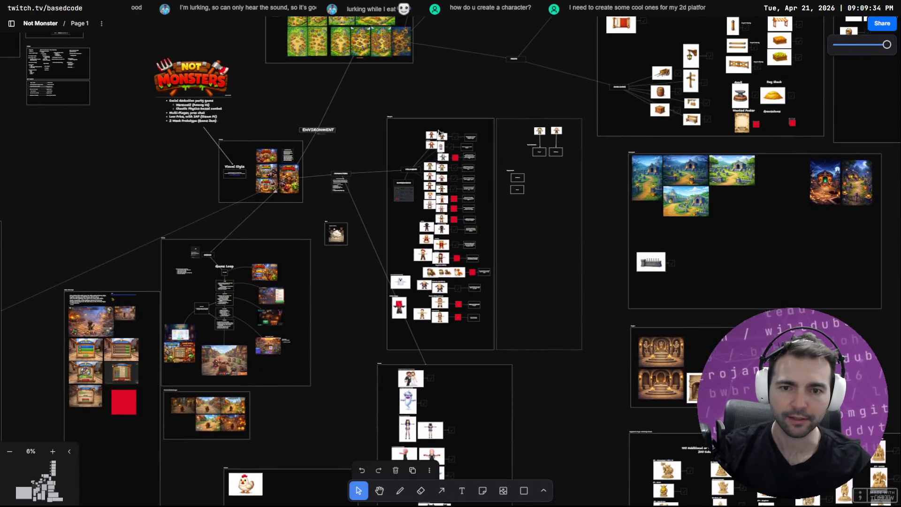
scroll(454, 190, up, 2)
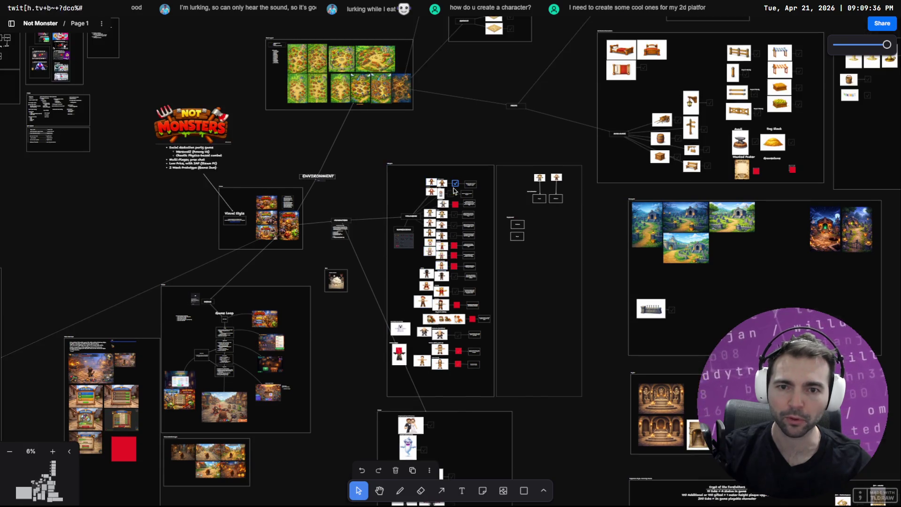
scroll(426, 180, up, 10)
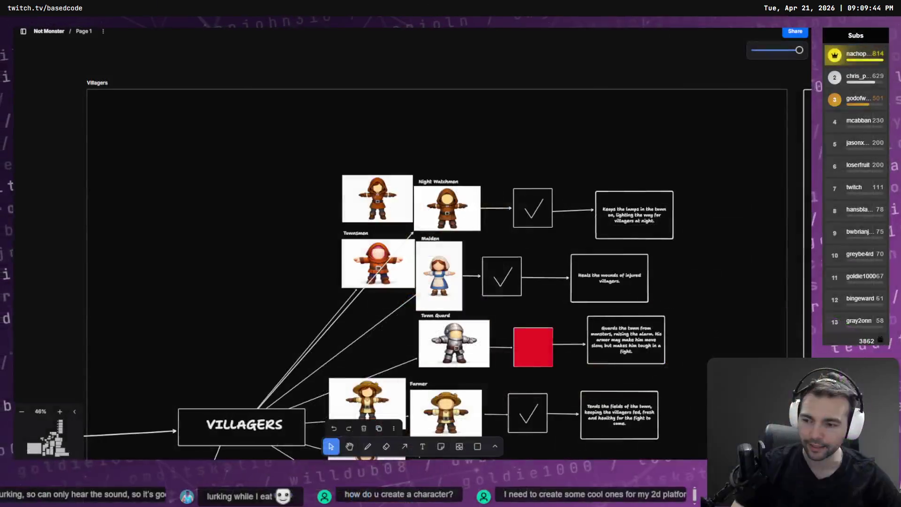
Select the Night Watchman image and zoom around the Villagers frame.
click(463, 211)
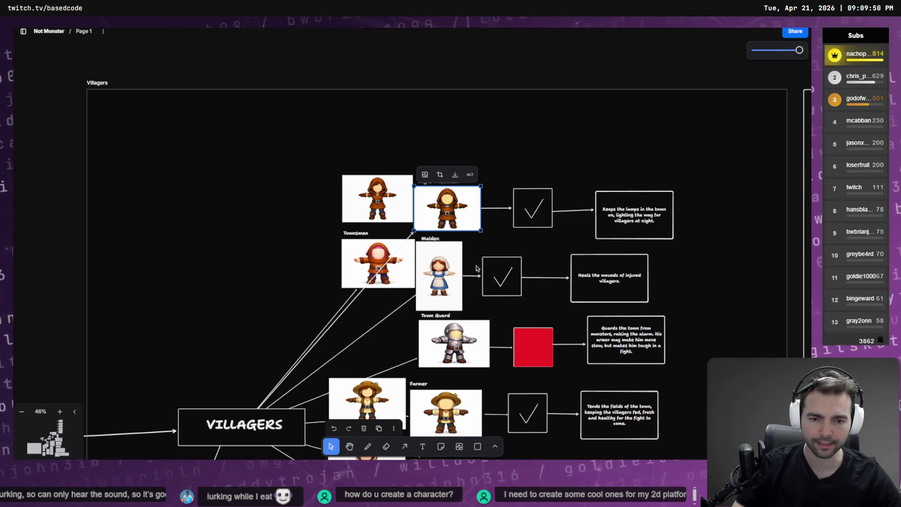
scroll(476, 268, down, 15)
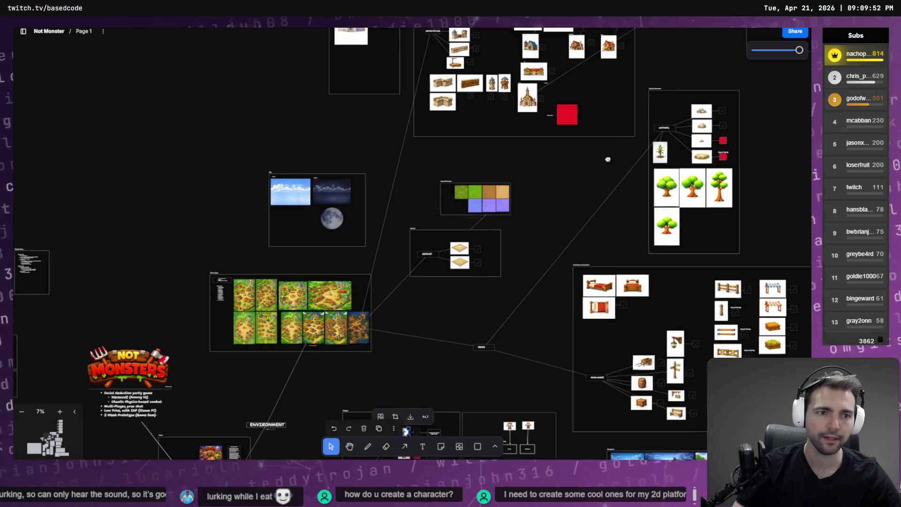
scroll(407, 213, up, 10)
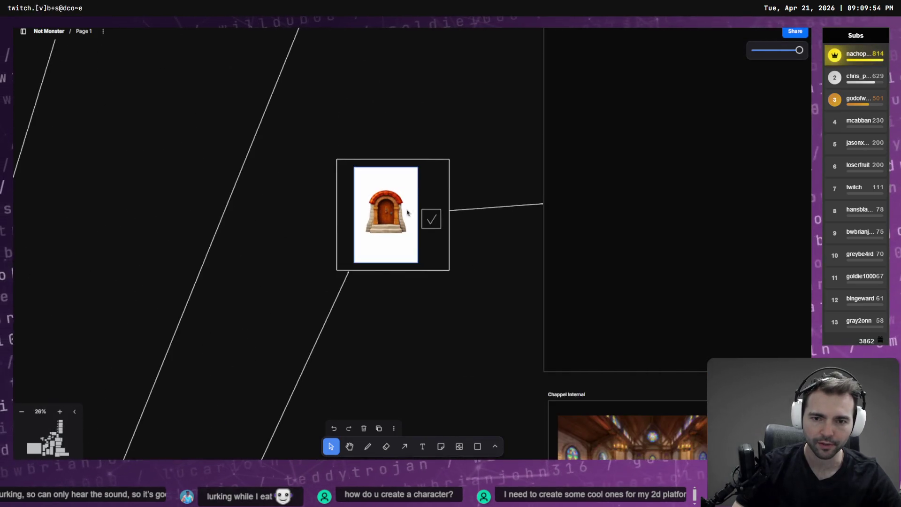
scroll(428, 164, down, 5)
scroll(226, 412, up, 5)
scroll(308, 313, down, 5)
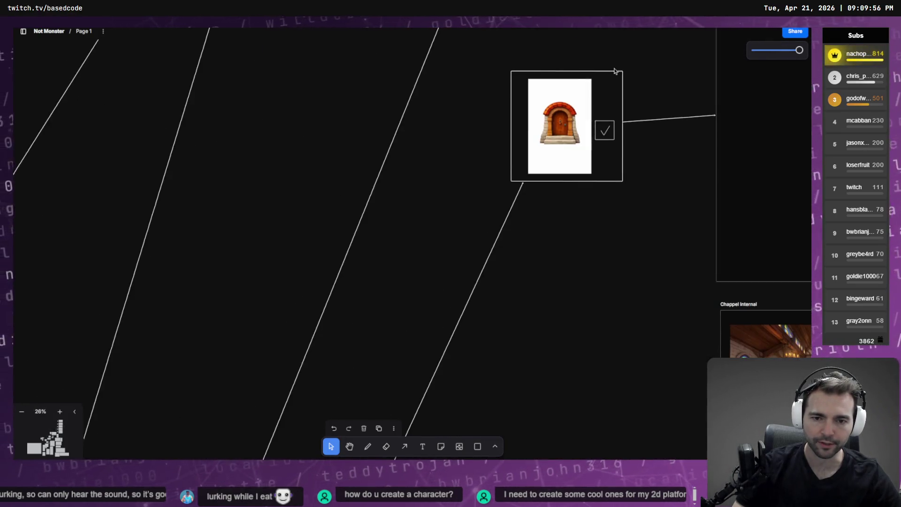
scroll(503, 276, down, 5)
scroll(503, 276, down, 5)
scroll(410, 102, up, 10)
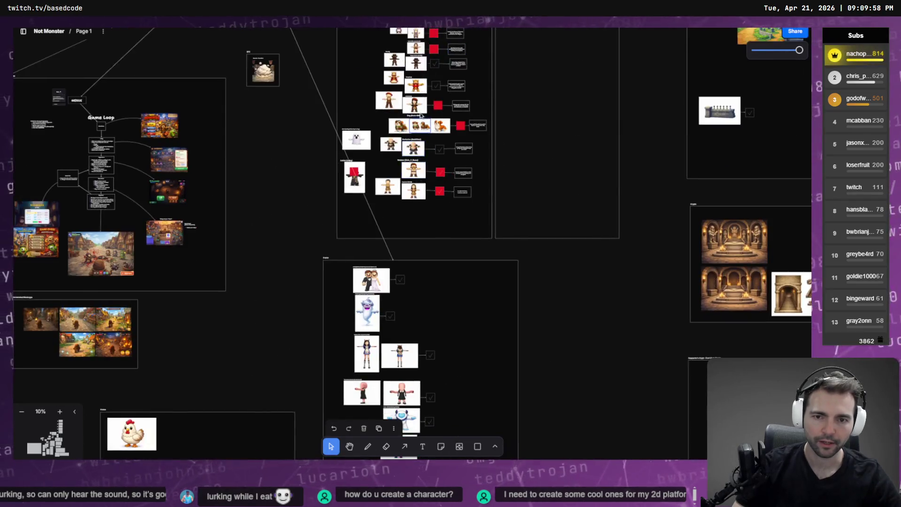
scroll(409, 166, up, 5)
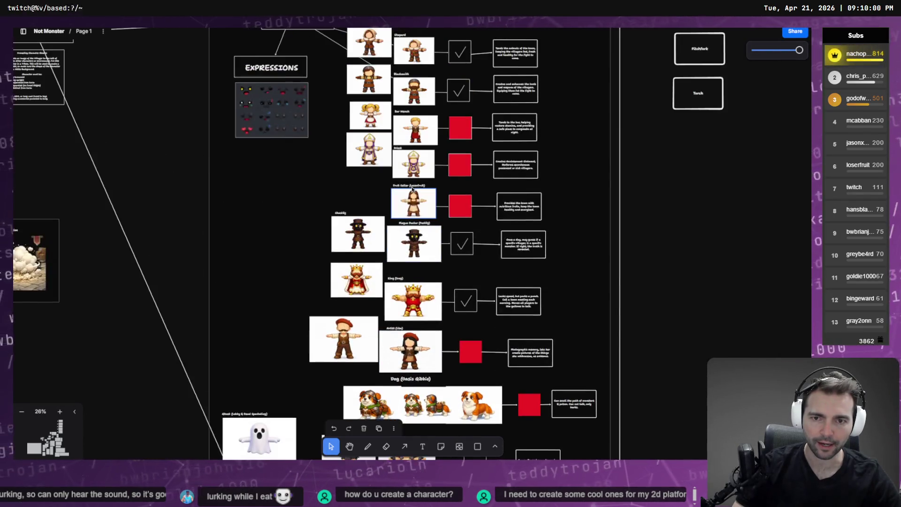
Drag the Maiden (Bar Wench) image across the canvas to the tavern door frame.
click(373, 128)
scroll(421, 155, down, 3)
scroll(421, 155, up, 8)
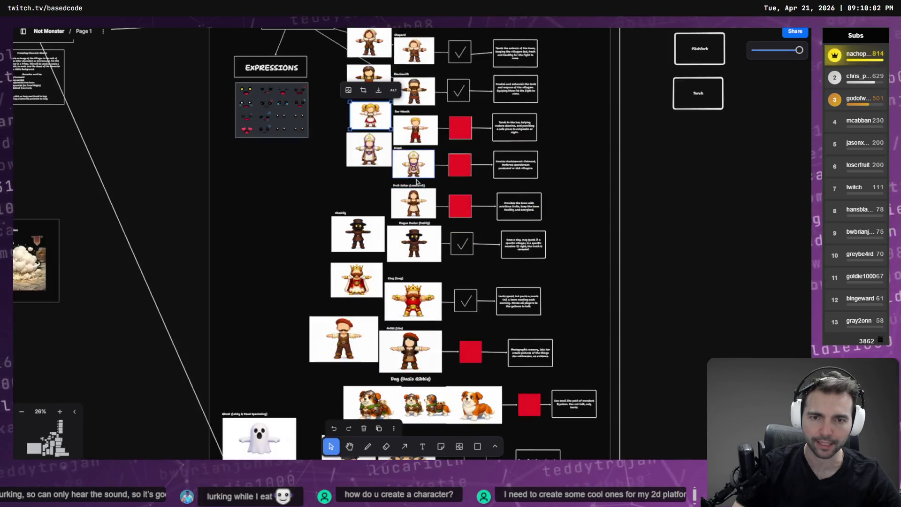
scroll(422, 130, up, 2)
scroll(472, 245, up, 5)
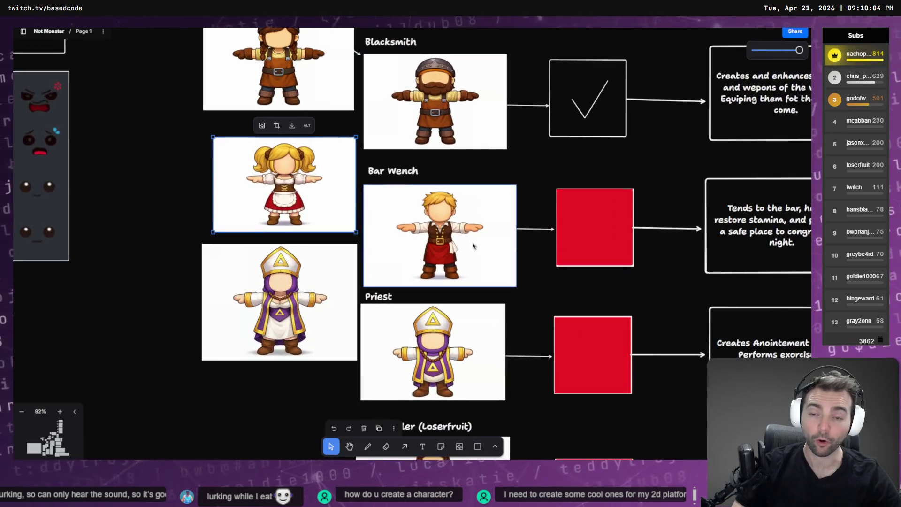
scroll(420, 227, down, 6)
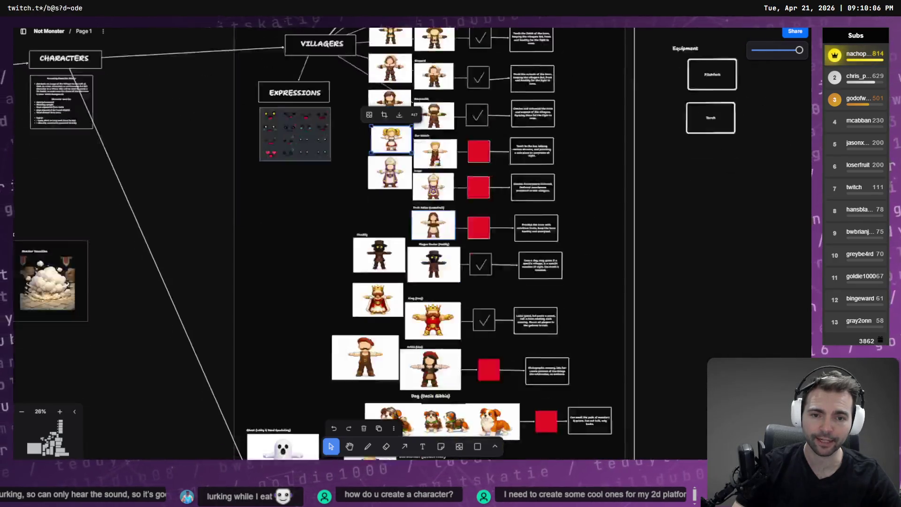
scroll(400, 128, down, 5)
scroll(400, 127, up, 5)
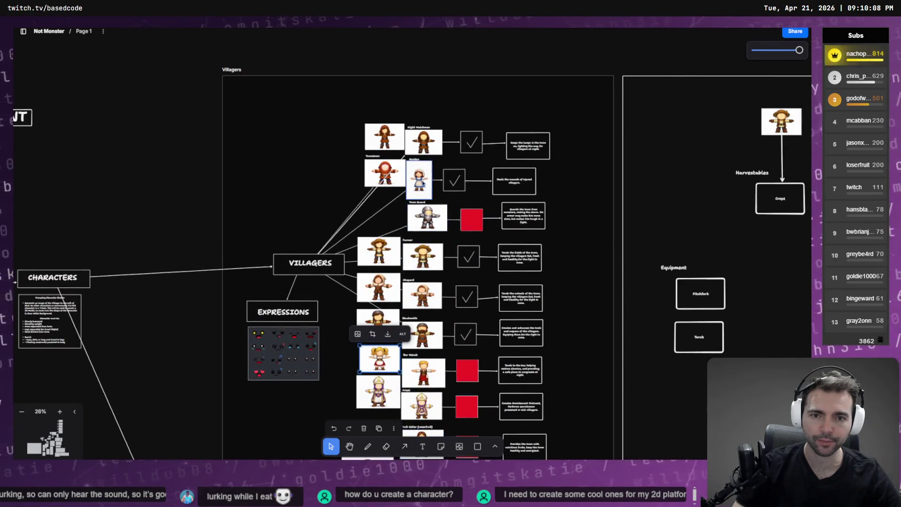
scroll(603, 111, up, 10)
scroll(809, 90, up, 5)
mouse_move(809, 90)
mouse_down()
mouse_move(749, 81)
mouse_move(671, 94)
mouse_move(605, 136)
mouse_move(671, 97)
mouse_move(485, 99)
mouse_move(745, 113)
mouse_move(642, 140)
mouse_move(480, 214)
mouse_move(449, 164)
mouse_up()
Drop the Maiden into the tavern door frame, reposition its checkbox and lower the frame's top edge.
click(448, 203)
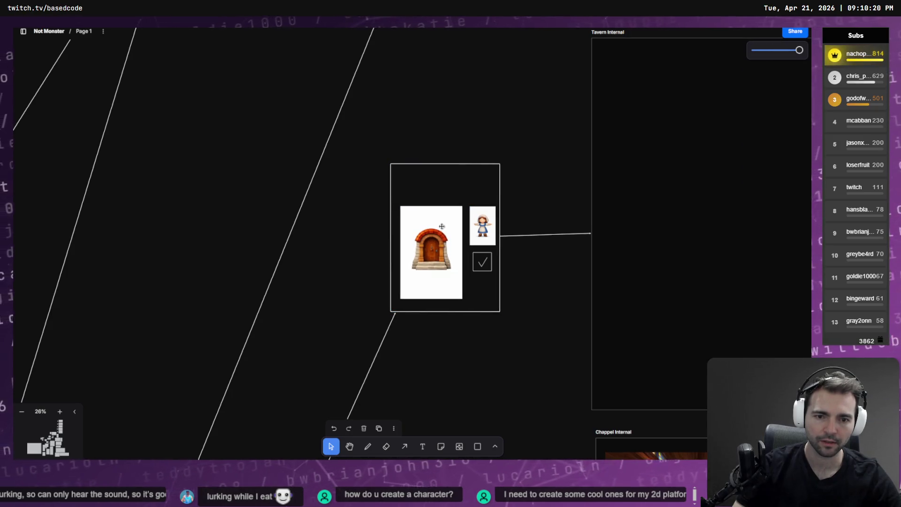
drag(483, 261, 478, 265)
click(447, 181)
drag(446, 164, 446, 195)
click(486, 237)
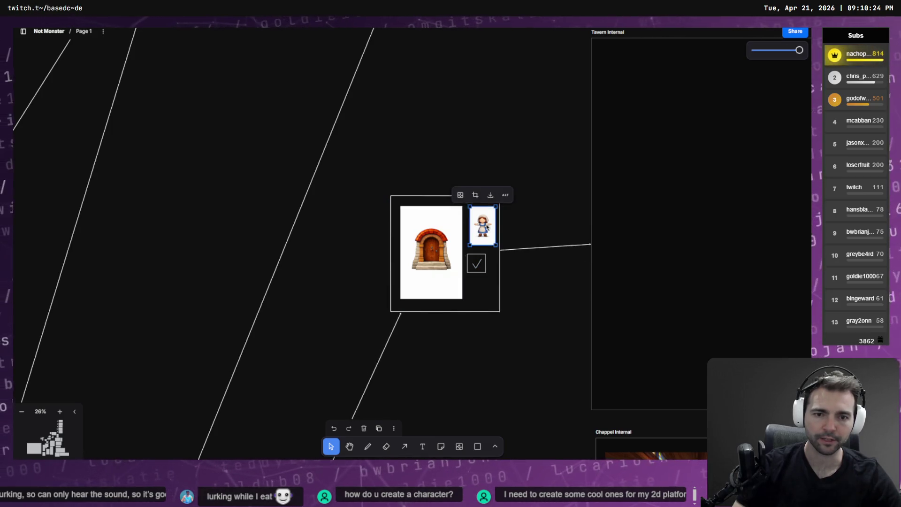
Drag a villager image from the Villagers tree onto the Forge door frame.
scroll(509, 191, down, 2)
scroll(521, 170, up, 3)
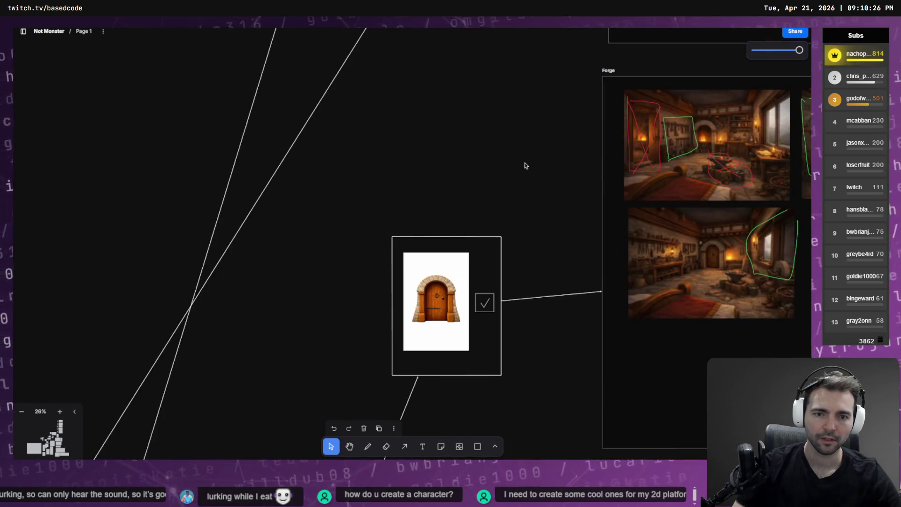
scroll(467, 280, right, 5)
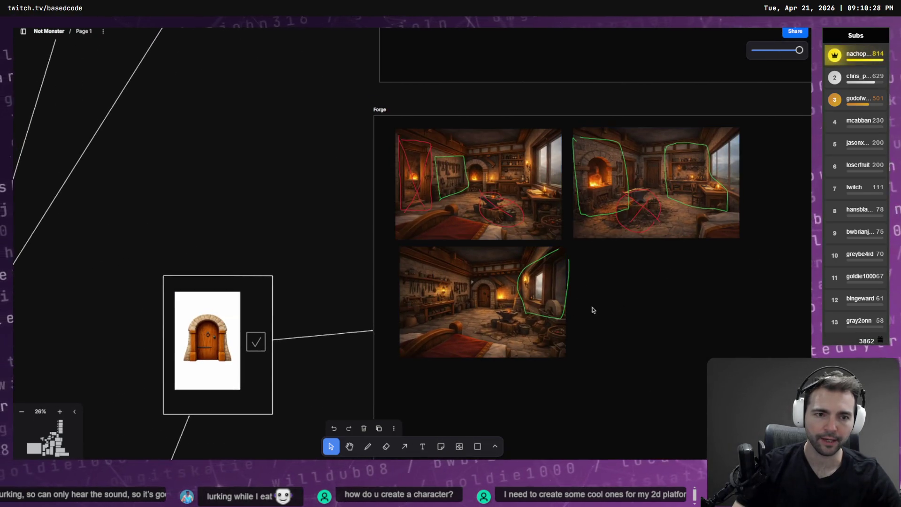
scroll(321, 300, down, 2)
scroll(321, 301, down, 4)
ctrl+scroll(348, 261, down, 5)
scroll(221, 309, left, 3)
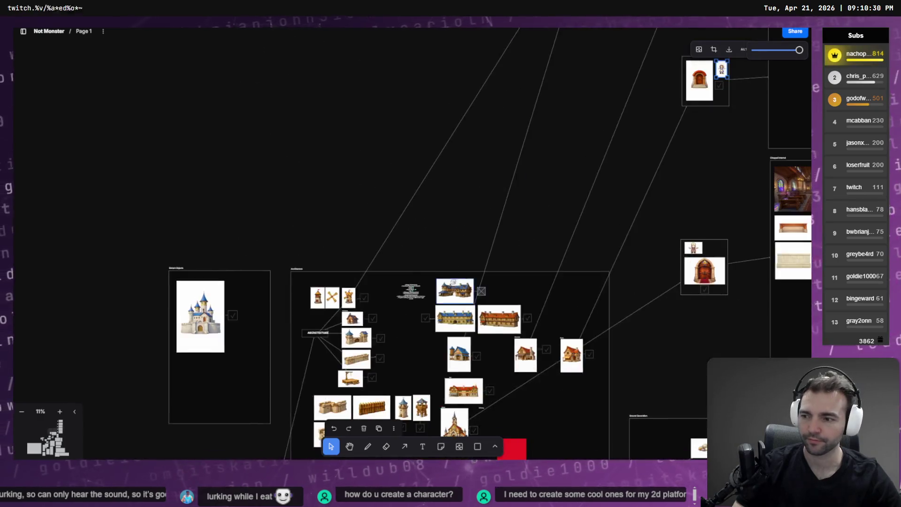
scroll(461, 312, down, 5)
ctrl+scroll(434, 99, up, 5)
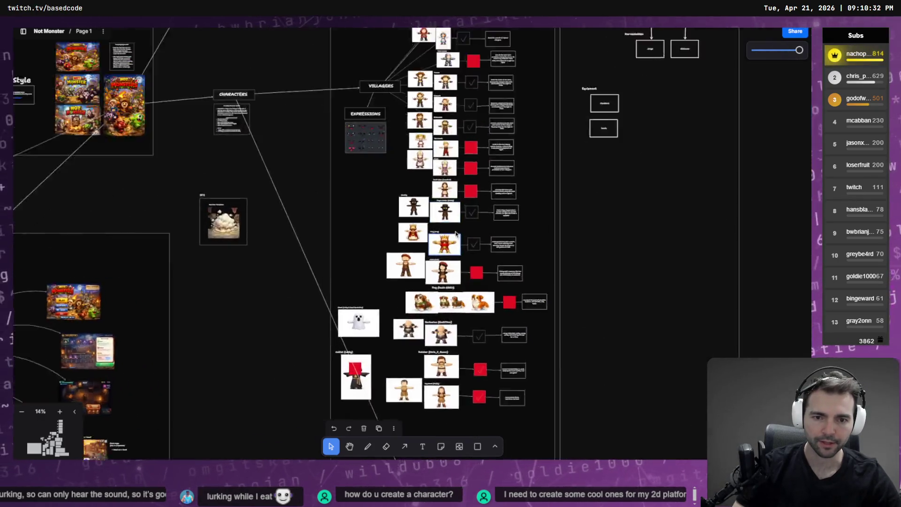
scroll(431, 321, down, 5)
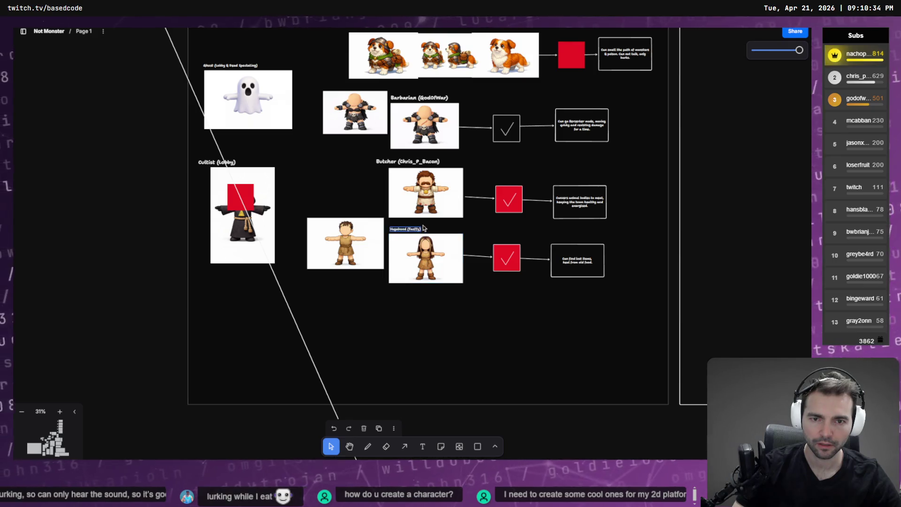
scroll(442, 256, up, 5)
scroll(442, 256, up, 4)
click(443, 256)
mouse_move(443, 255)
mouse_down()
mouse_move(651, 163)
mouse_move(830, 117)
mouse_move(793, 51)
mouse_move(805, 42)
mouse_move(593, 38)
mouse_move(579, 115)
mouse_move(535, 195)
mouse_move(587, 207)
mouse_move(708, 199)
mouse_move(725, 179)
mouse_move(710, 174)
mouse_move(722, 278)
mouse_move(696, 311)
mouse_up()
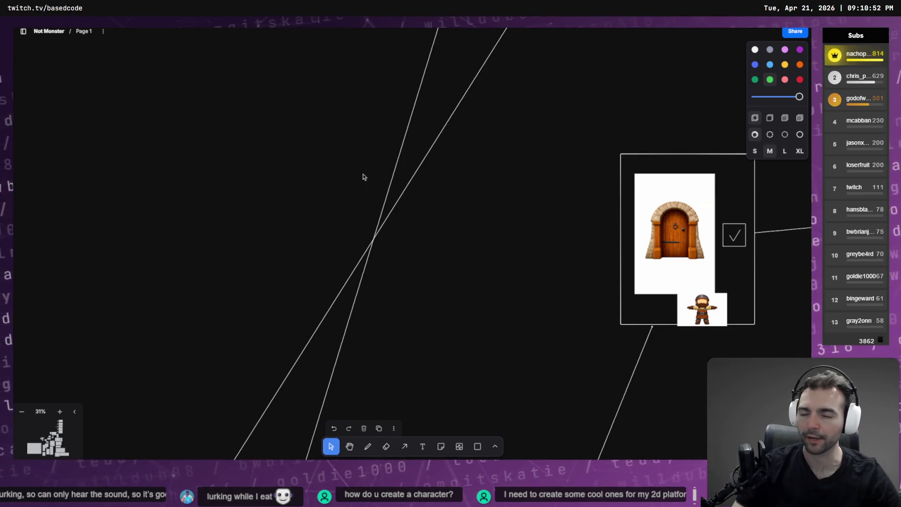
Nudge the door image up-left, widen the Forge frame's left edge and shift the door left.
drag(679, 241, 674, 226)
click(737, 224)
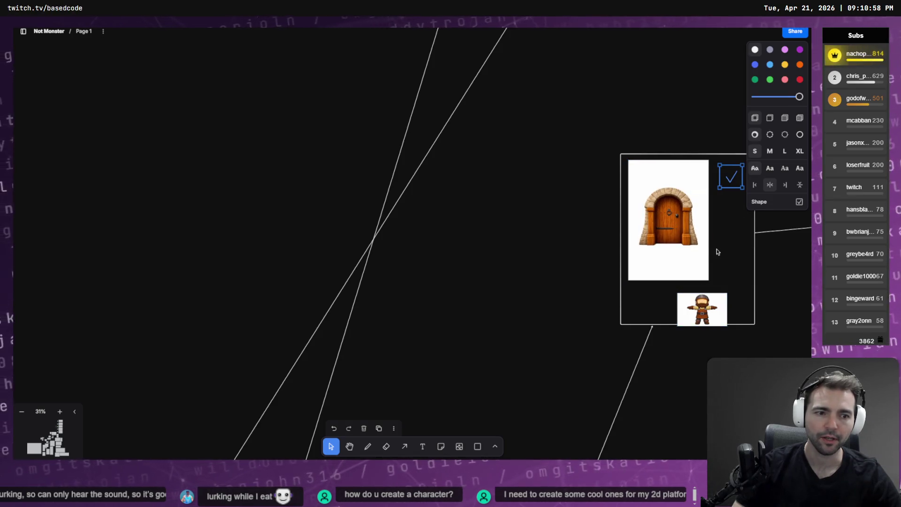
drag(723, 240, 612, 237)
click(509, 231)
drag(509, 228, 491, 228)
drag(550, 220, 534, 219)
Place the character beside the door under the checkbox and raise the frame's bottom edge.
mouse_move(593, 320)
mouse_down()
mouse_move(608, 222)
mouse_move(615, 262)
mouse_up()
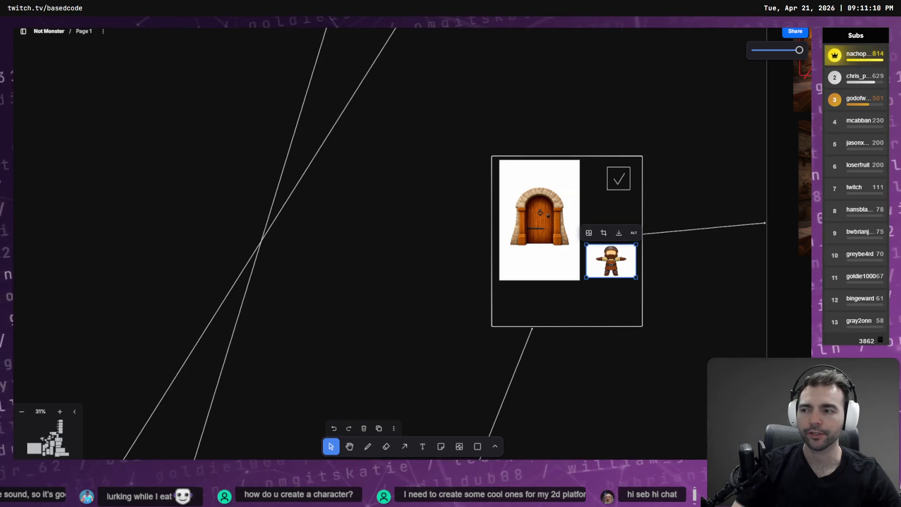
drag(622, 186, 614, 200)
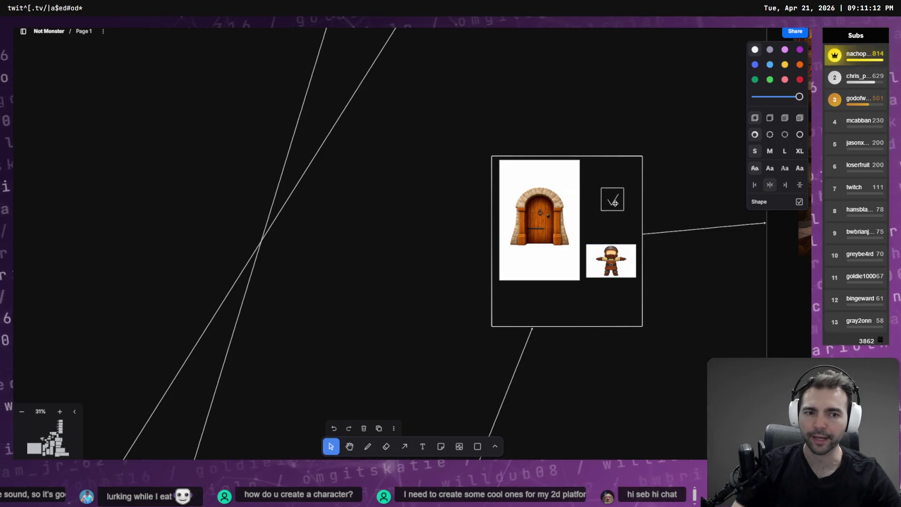
drag(610, 260, 609, 264)
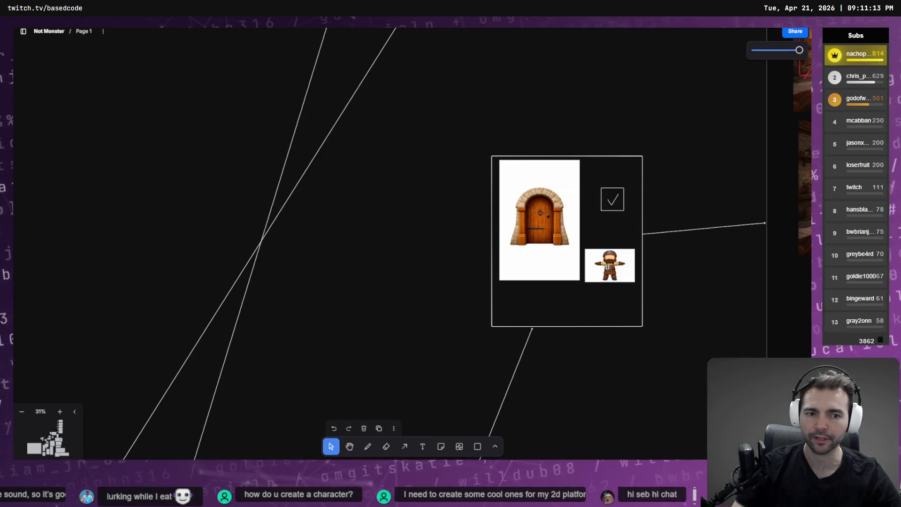
click(573, 326)
drag(573, 327, 576, 290)
scroll(549, 214, down, 5)
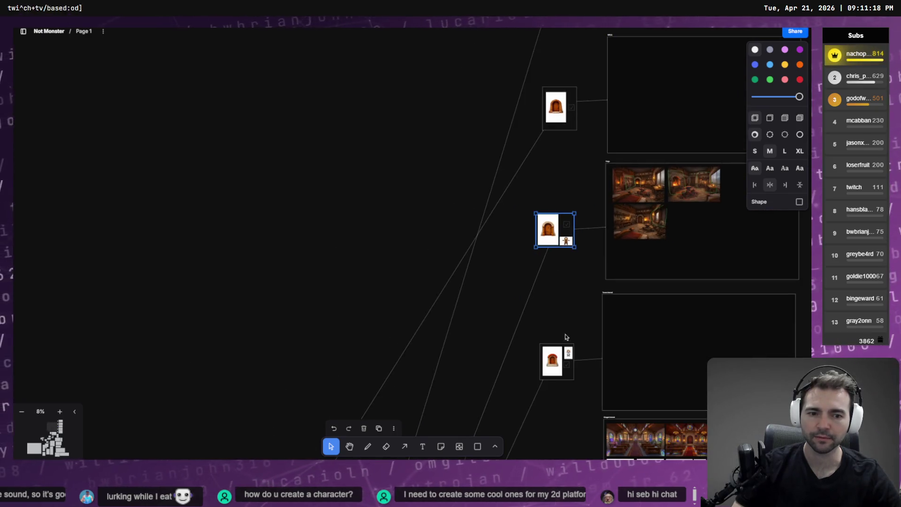
Move the checkmark box above the character image and nudge the character slightly up-left.
click(569, 366)
click(568, 366)
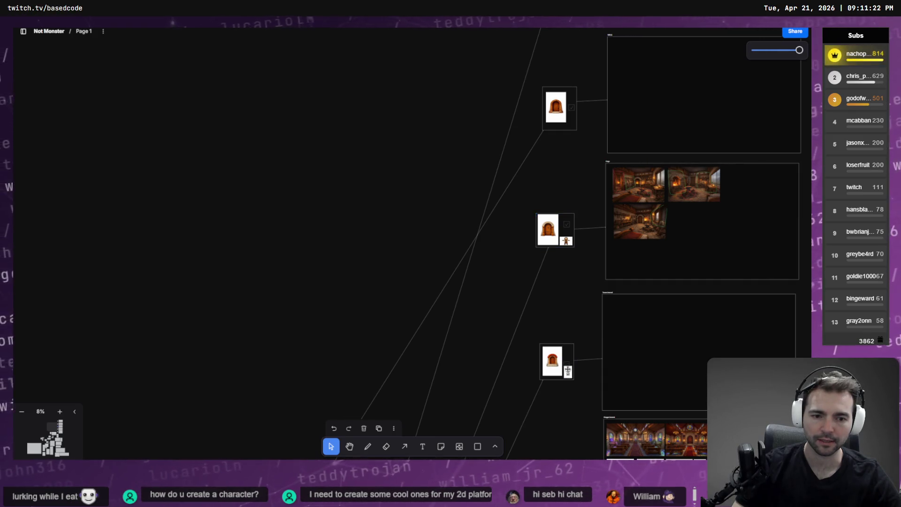
scroll(580, 393, up, 6)
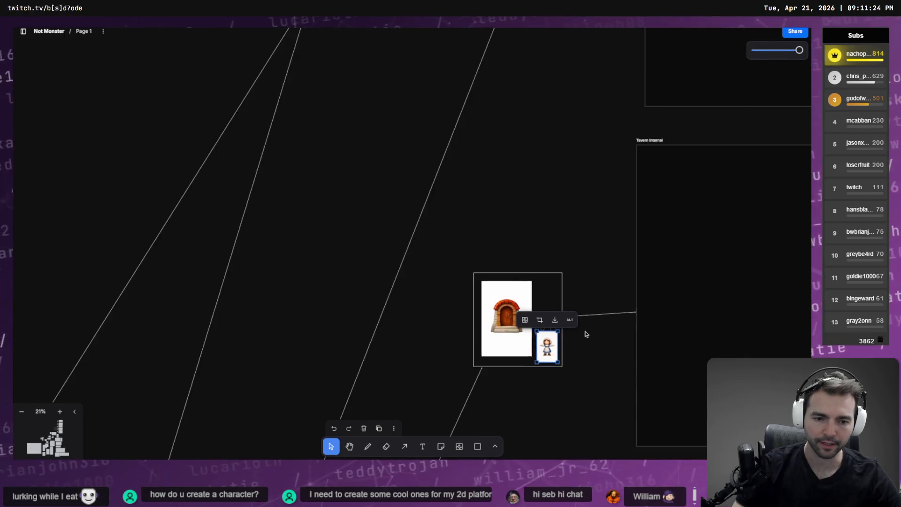
click(486, 321)
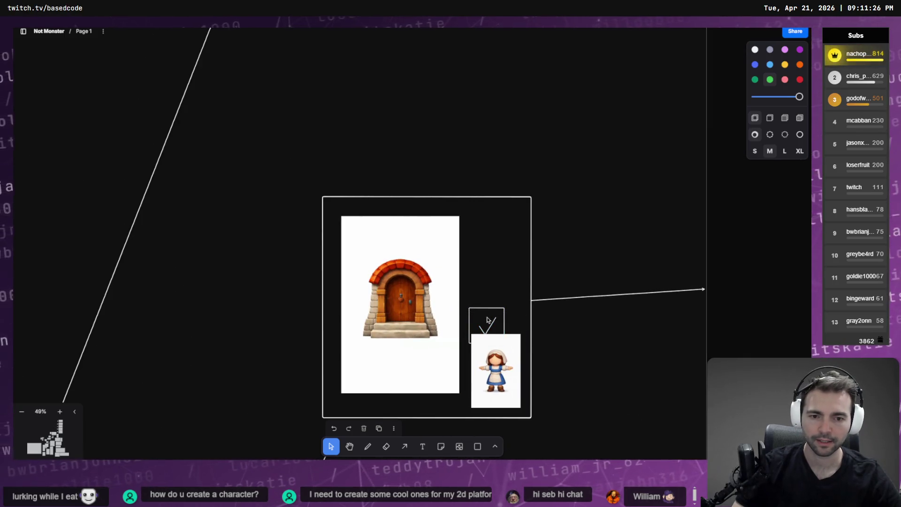
click(492, 317)
mouse_move(489, 319)
mouse_down()
mouse_move(508, 236)
mouse_move(486, 228)
mouse_up()
click(504, 360)
drag(505, 360, 497, 347)
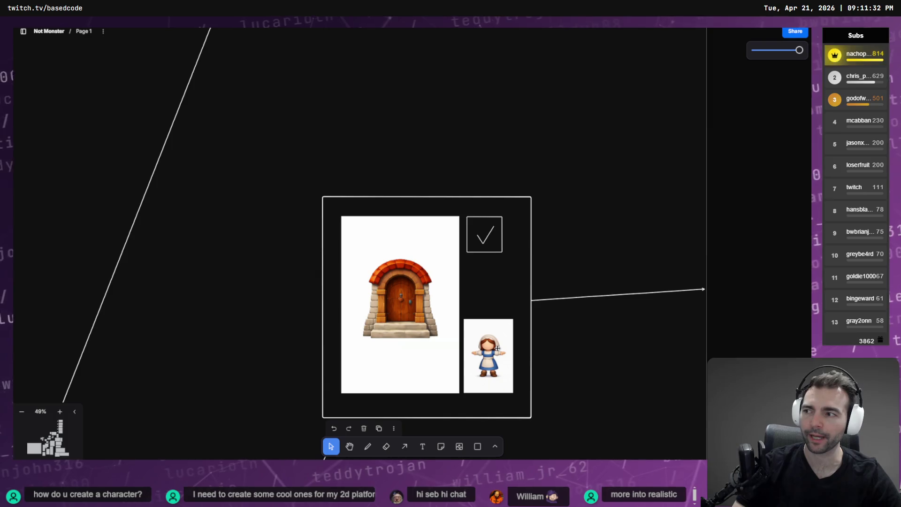
Pull the card frame's right, bottom, left and top edges in to fit its contents.
click(530, 320)
drag(529, 320, 522, 319)
drag(479, 418, 480, 404)
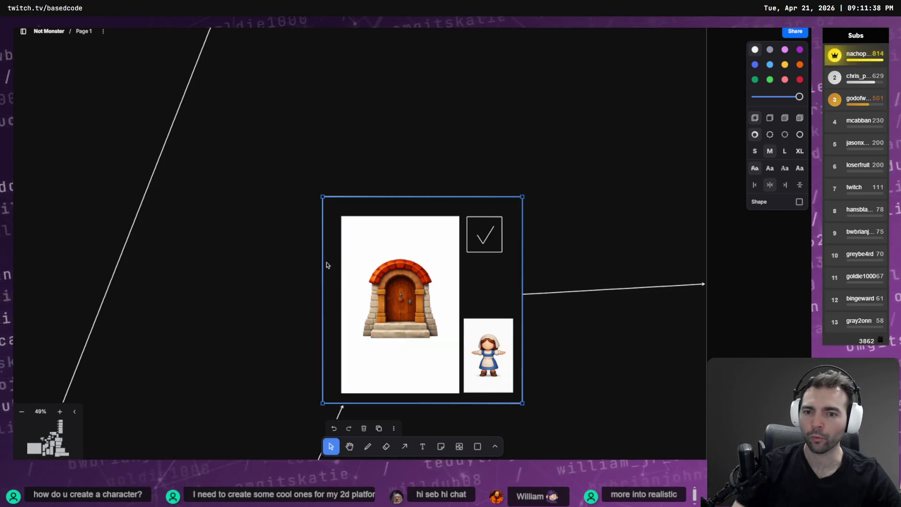
drag(322, 261, 332, 259)
drag(411, 198, 410, 208)
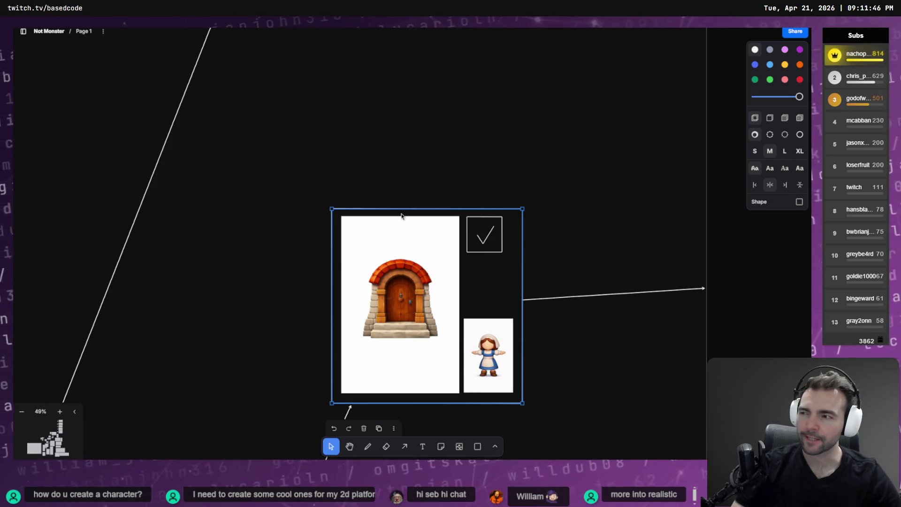
scroll(401, 215, down, 5)
Zoom out from the tavern door card and pan over to the Villagers character board.
scroll(454, 240, down, 5)
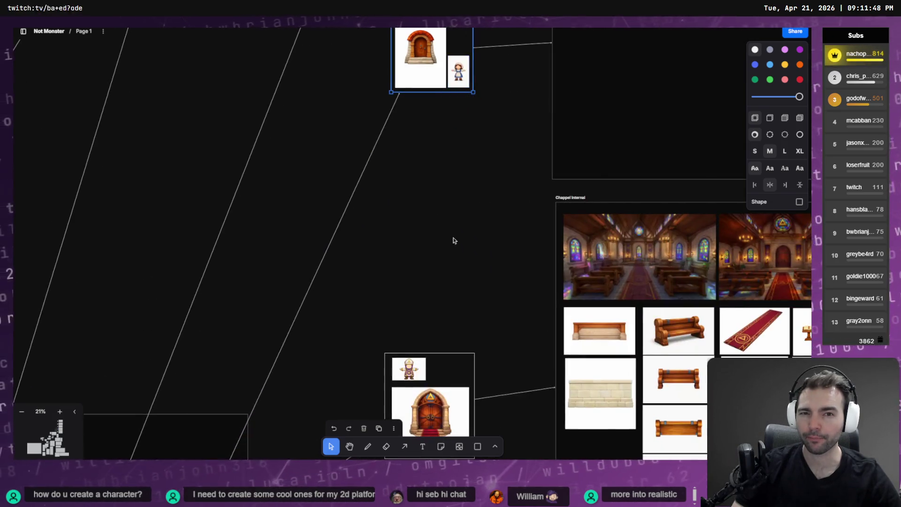
scroll(454, 240, down, 5)
scroll(403, 183, down, 5)
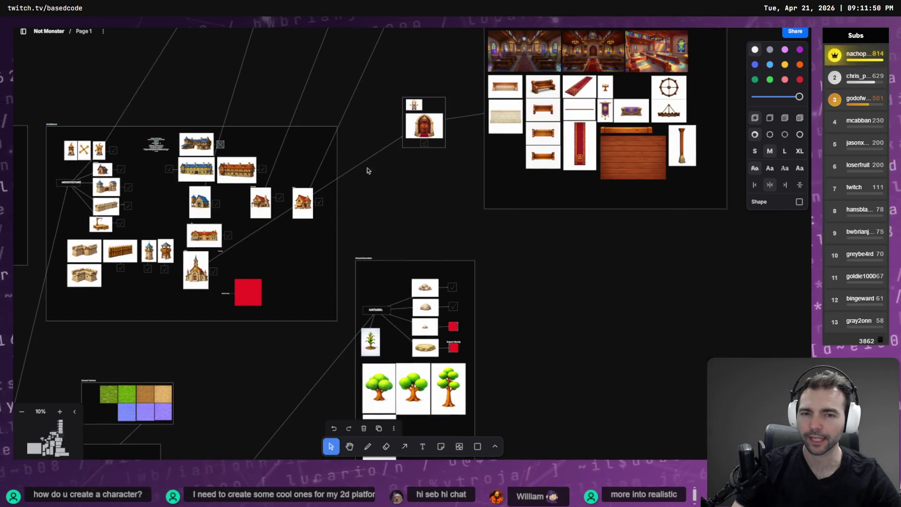
scroll(368, 171, up, 3)
scroll(422, 174, down, 3)
scroll(491, 179, up, 5)
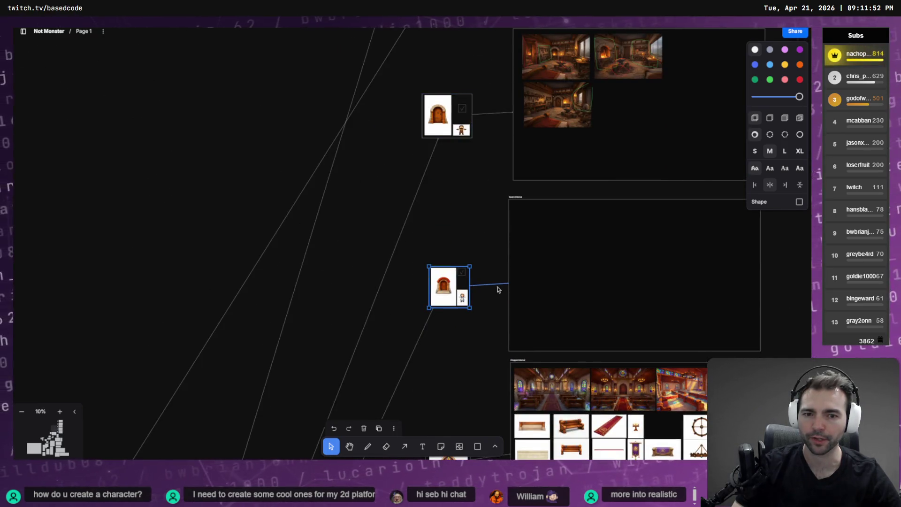
scroll(498, 289, up, 5)
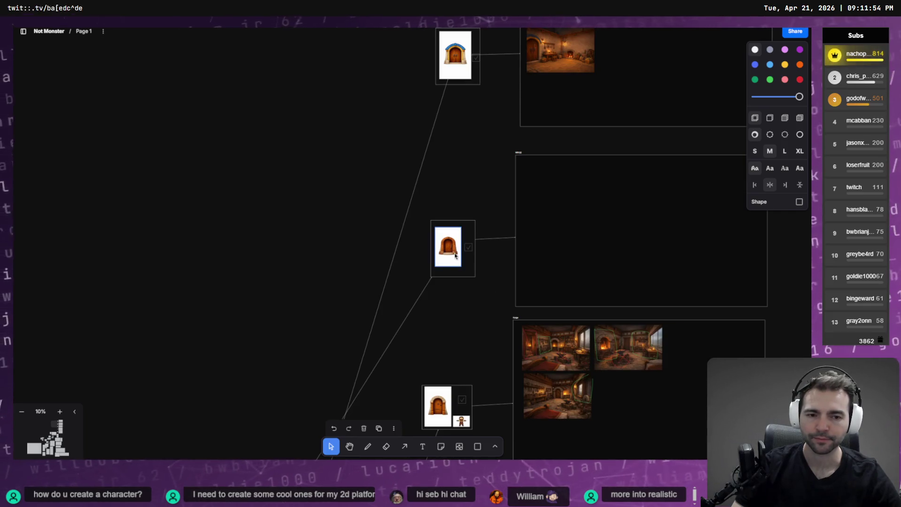
scroll(535, 157, up, 5)
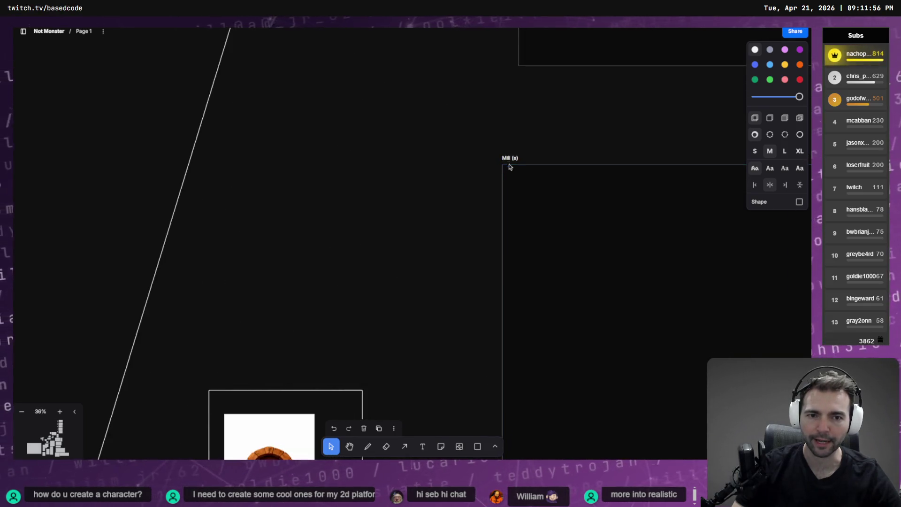
scroll(508, 165, down, 5)
scroll(523, 97, down, 5)
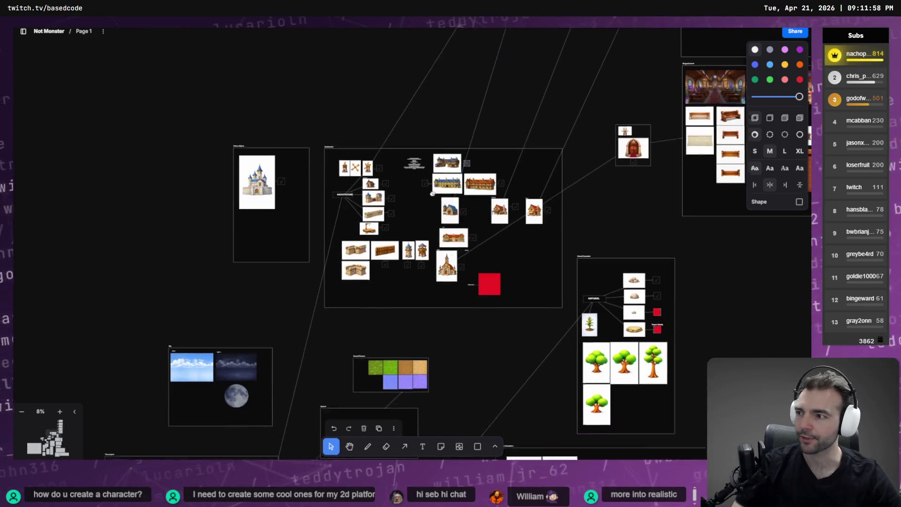
scroll(425, 246, down, 5)
scroll(461, 257, down, 5)
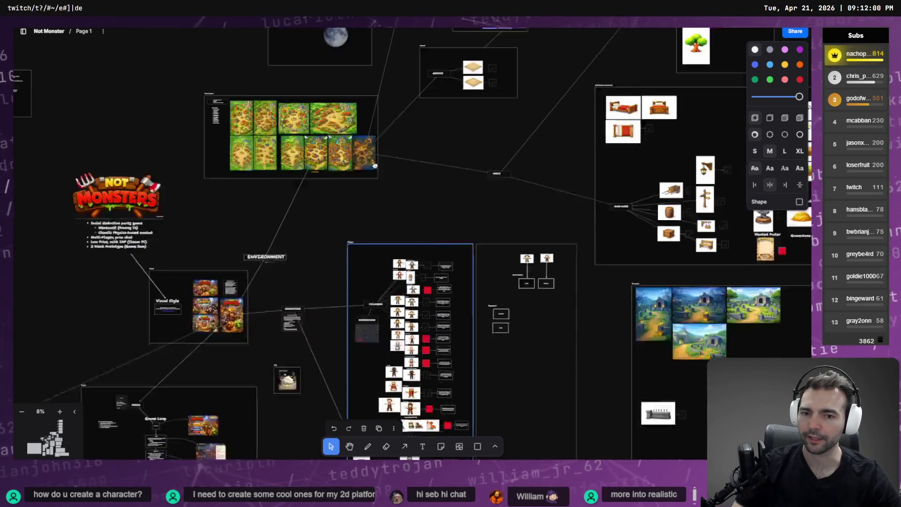
scroll(399, 164, up, 3)
scroll(390, 174, up, 10)
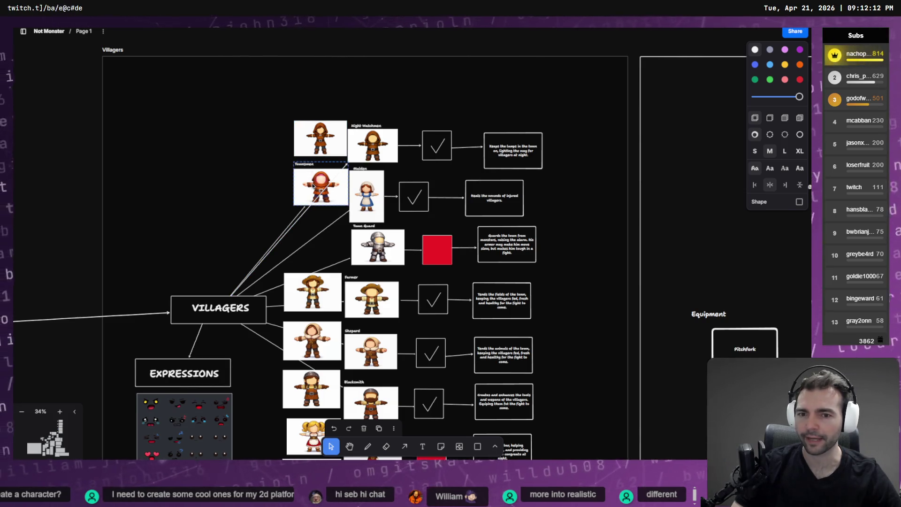
Scroll through the villager roster and extend the Villagers frame lower around the entries.
scroll(314, 186, down, 5)
scroll(314, 179, down, 3)
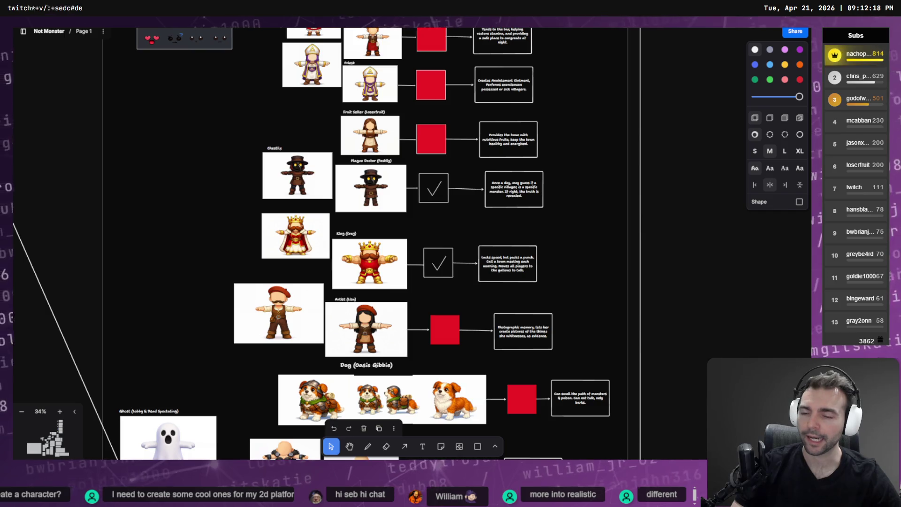
scroll(240, 181, down, 3)
scroll(214, 217, down, 2)
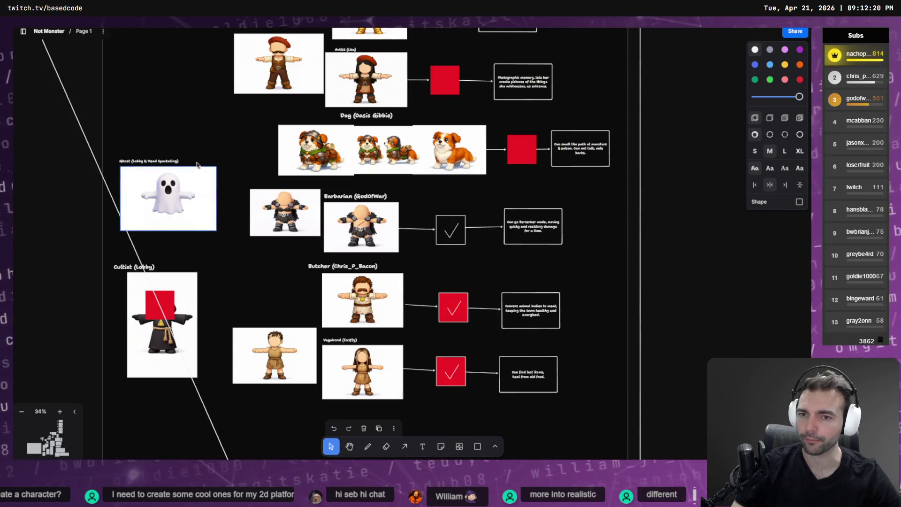
scroll(196, 164, down, 2)
scroll(197, 167, down, 5)
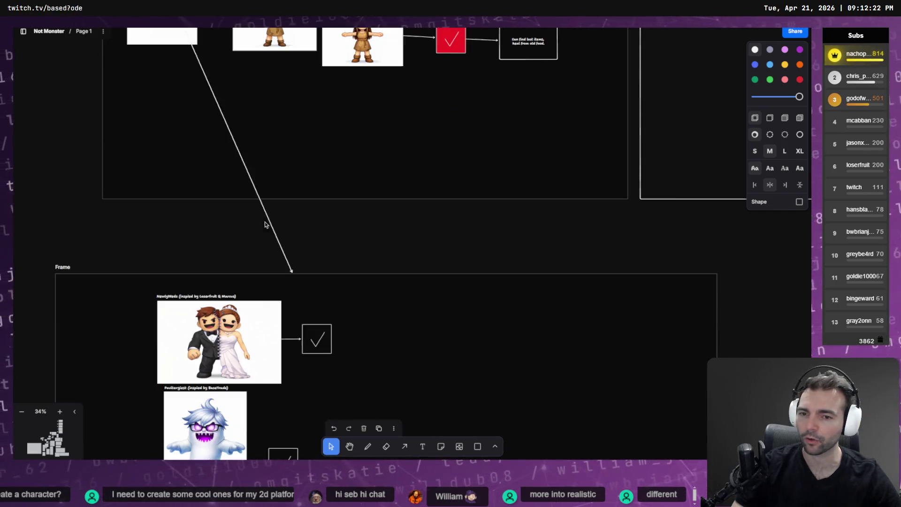
click(366, 203)
scroll(376, 189, up, 3)
drag(376, 189, 382, 205)
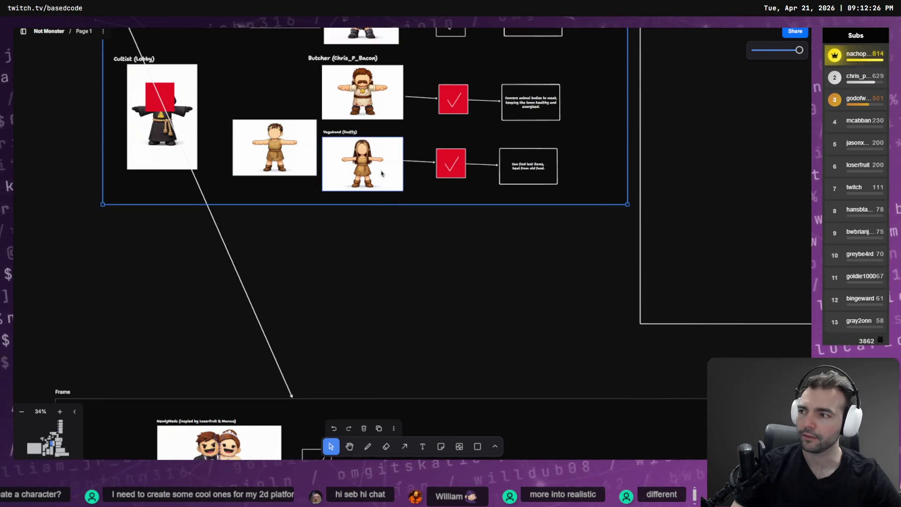
Nudge the Bar Wench image slightly up and to the left.
scroll(370, 147, up, 4)
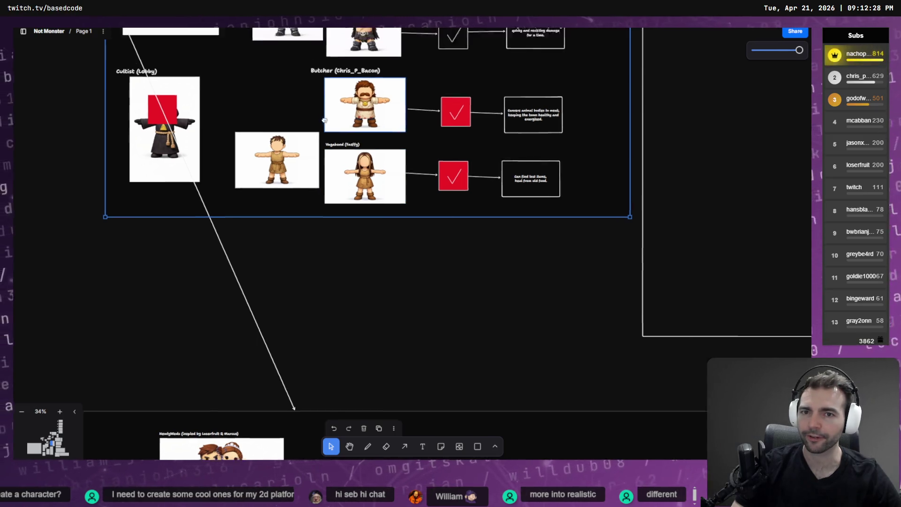
scroll(371, 147, up, 7)
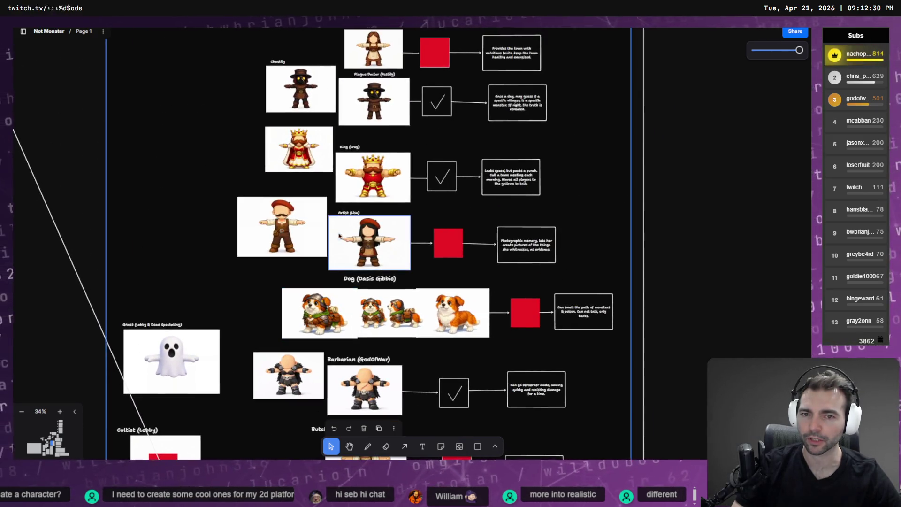
scroll(268, 142, up, 2)
scroll(268, 154, up, 2)
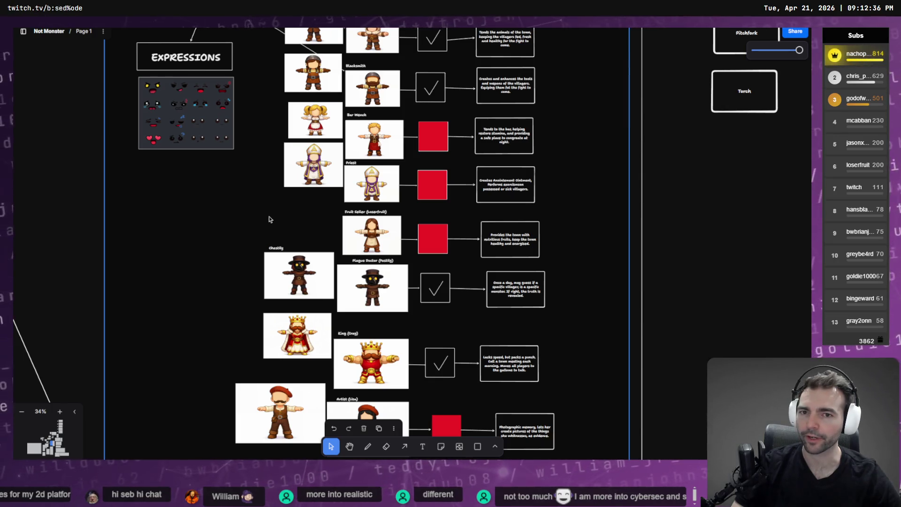
scroll(269, 219, up, 5)
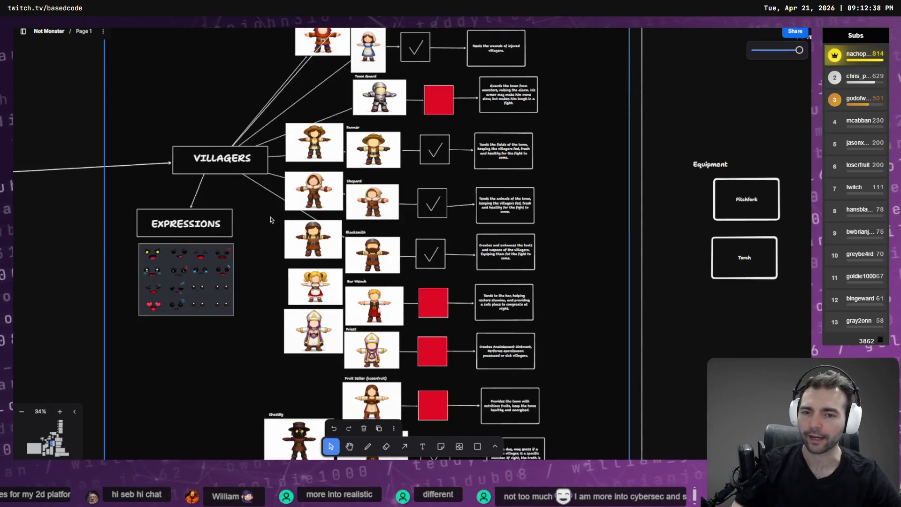
click(322, 283)
drag(323, 283, 320, 277)
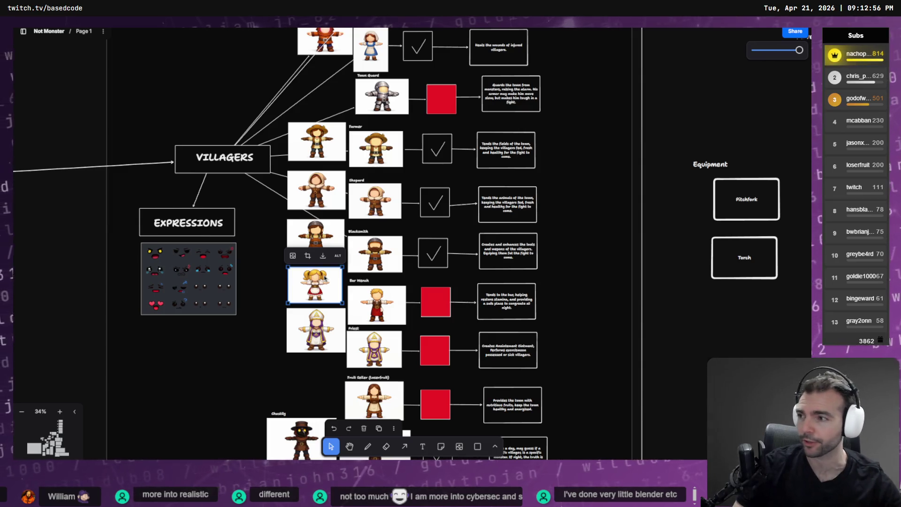
click(312, 90)
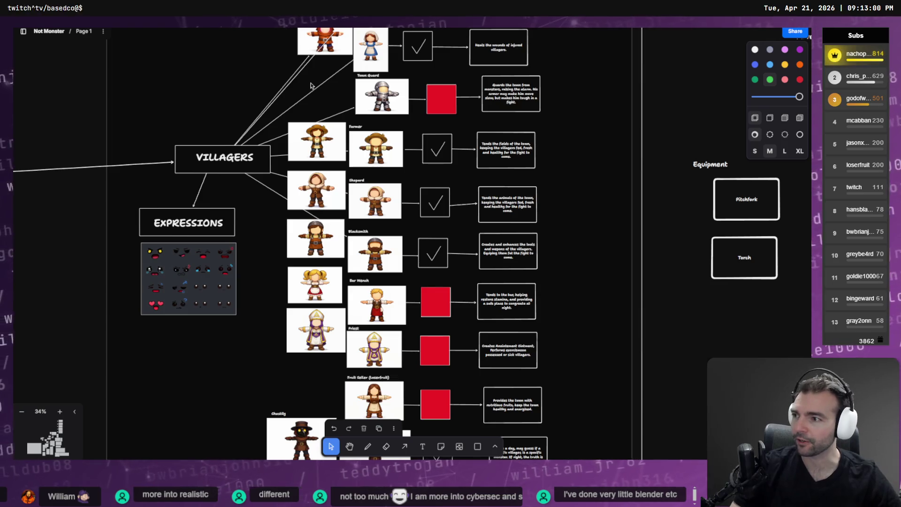
Select the Farmer image with its label and begin cropping it.
scroll(331, 170, up, 5)
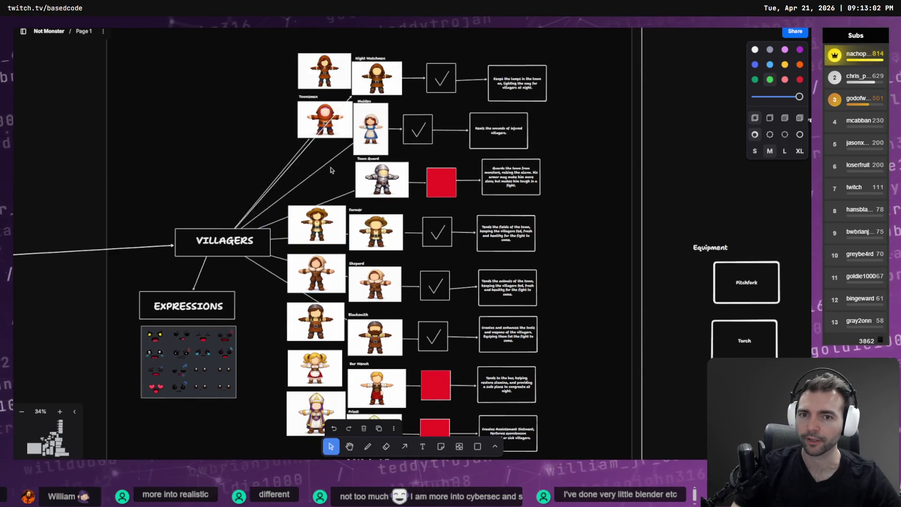
scroll(330, 170, up, 5)
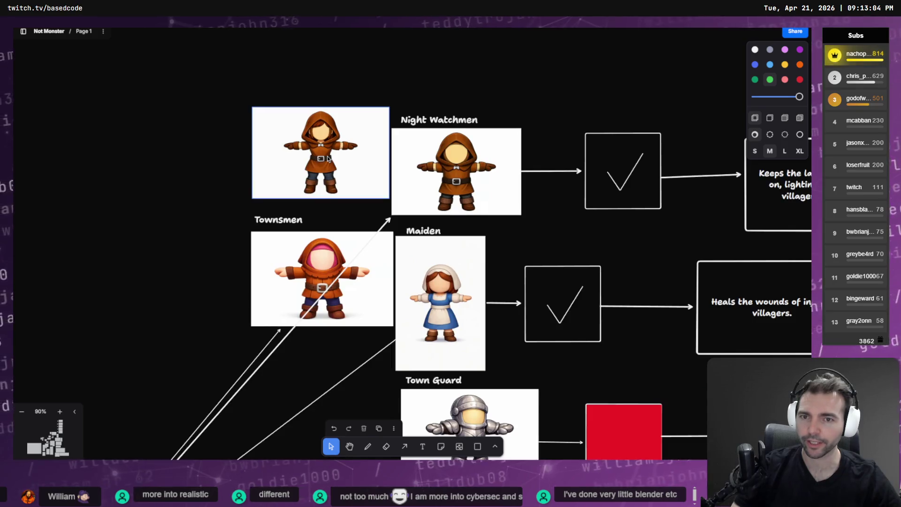
scroll(327, 158, down, 4)
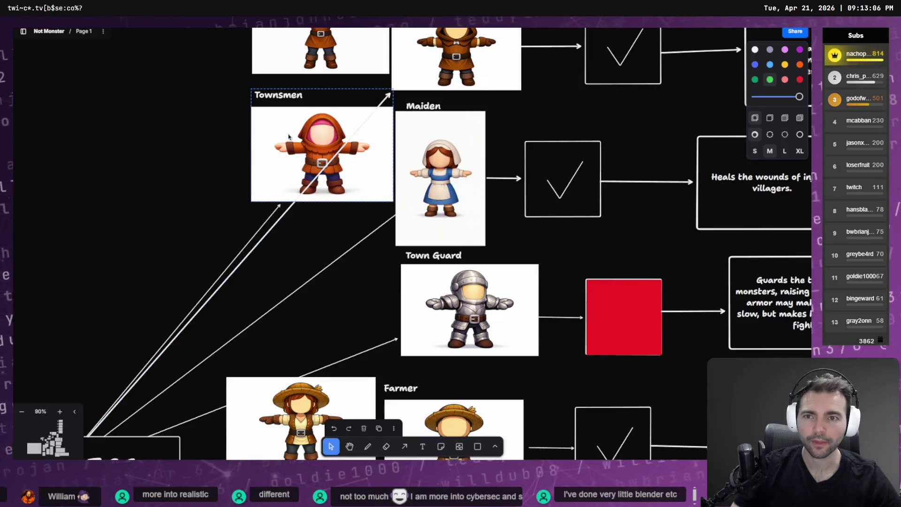
scroll(326, 158, down, 8)
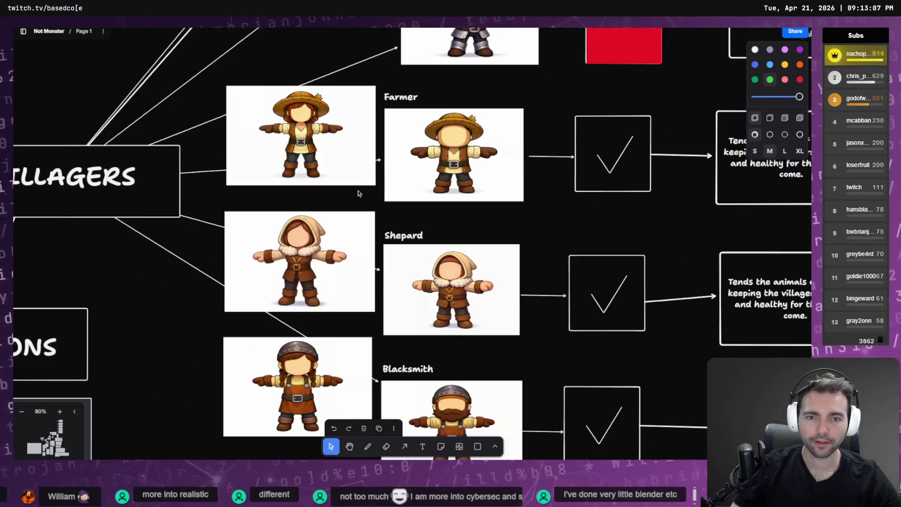
click(482, 149)
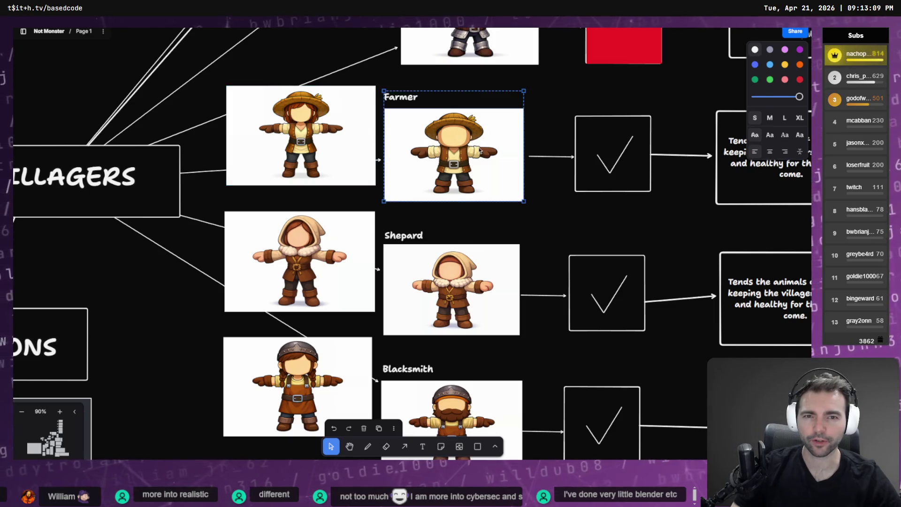
double_click(471, 184)
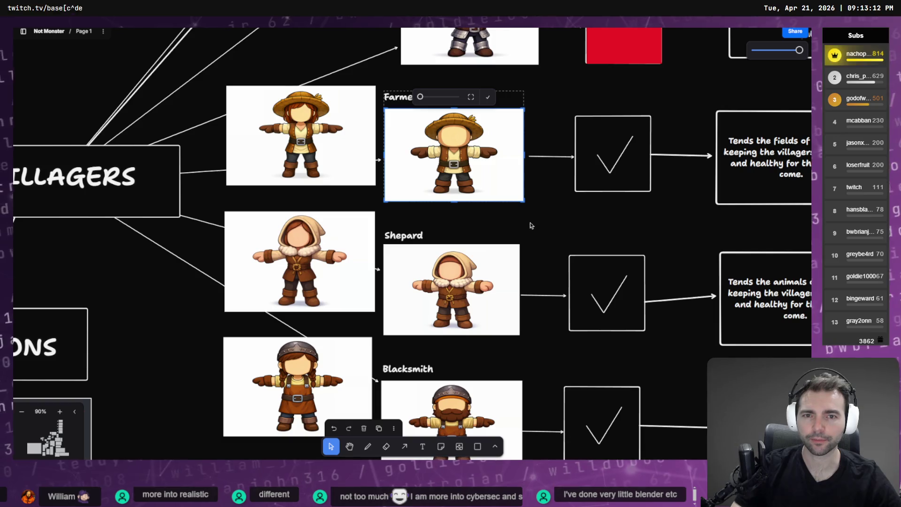
Finish the Farmer crop and delete the old Farmer label text.
click(412, 141)
double_click(410, 102)
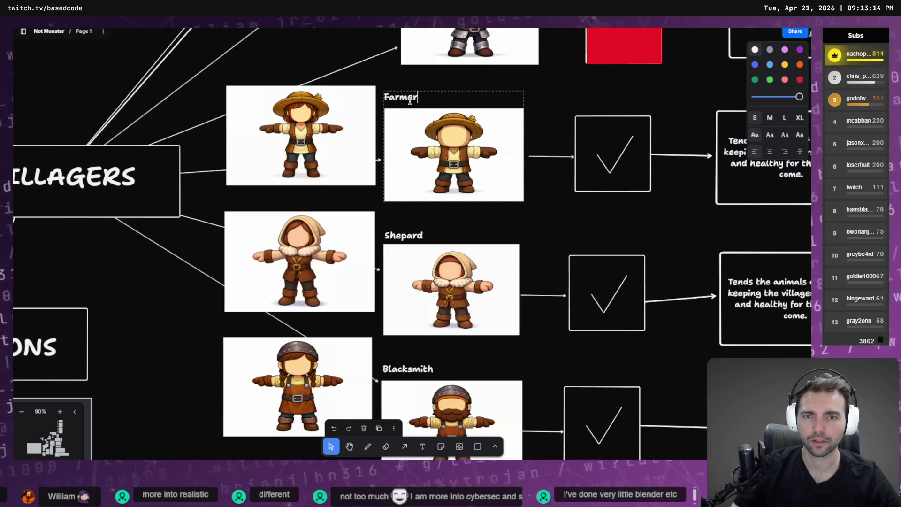
key(ctrl+a)
key(BackSpace)
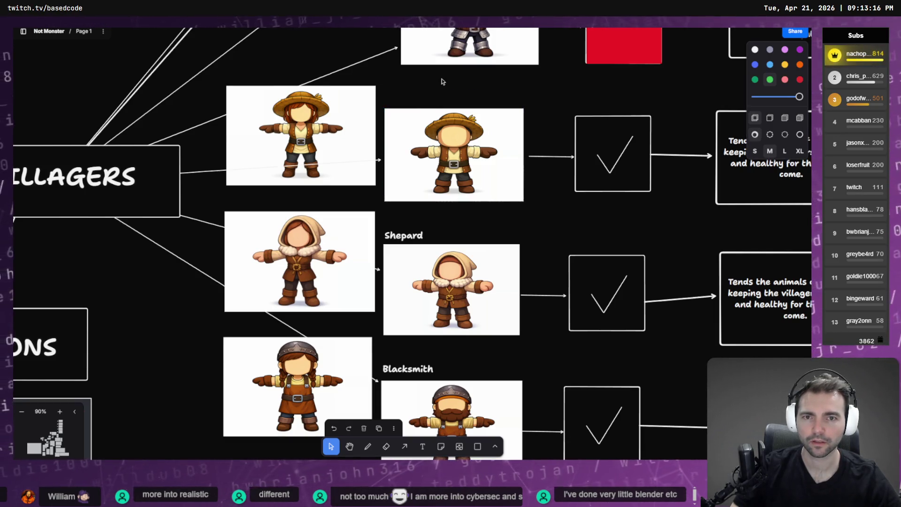
Add a new 'Farmer' text label centred above the farmer image.
click(441, 149)
key(t)
click(411, 97)
text(Farmer)
key(Escape)
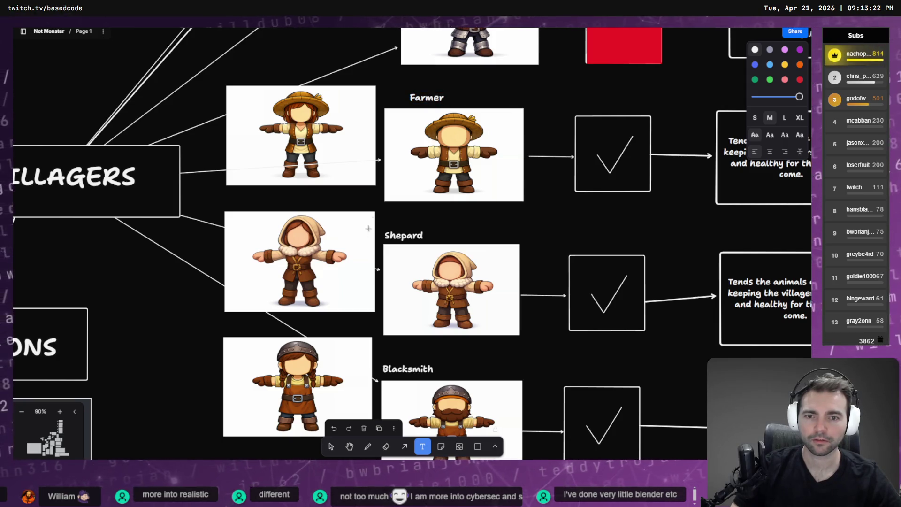
click(331, 446)
drag(422, 96, 398, 101)
Move the farmer image into the door frame beside the door.
click(415, 144)
mouse_move(437, 166)
mouse_down()
mouse_move(441, 150)
mouse_move(532, 134)
mouse_move(702, 145)
mouse_move(809, 132)
mouse_move(793, 123)
mouse_move(809, 134)
mouse_move(793, 85)
mouse_move(781, 131)
mouse_move(800, 134)
mouse_move(717, 125)
mouse_move(645, 174)
mouse_move(543, 159)
mouse_move(555, 103)
mouse_move(562, 155)
mouse_move(597, 134)
mouse_move(591, 115)
mouse_up()
scroll(437, 166, down, 6)
click(563, 131)
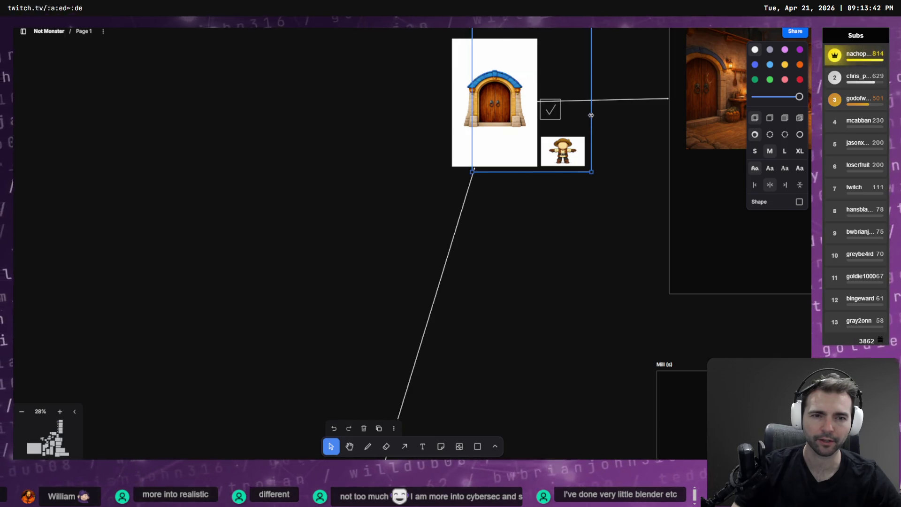
Widen the door frame to the left so it holds the farmer.
scroll(591, 115, up, 3)
key(Escape)
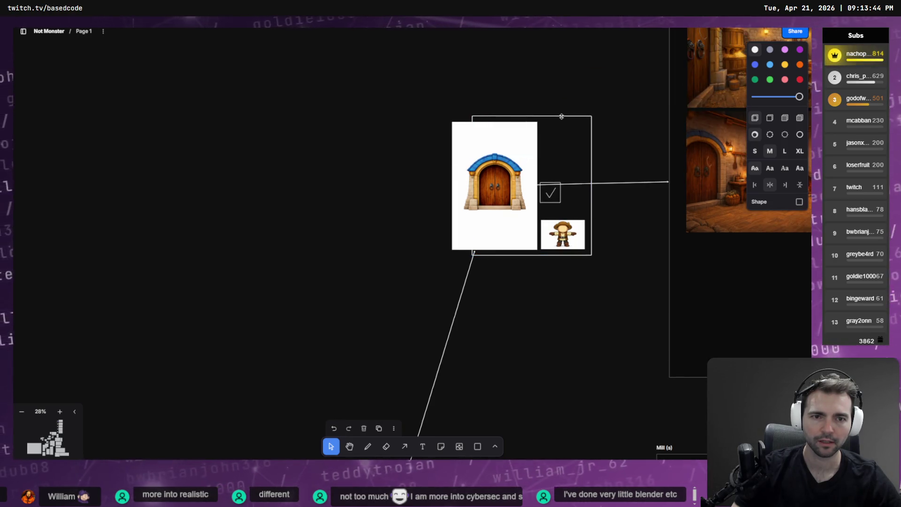
drag(472, 180, 441, 187)
Set the checkmark into the door frame's top-right corner and zoom back out.
mouse_move(557, 197)
mouse_down()
mouse_move(572, 151)
mouse_move(547, 191)
mouse_move(552, 199)
mouse_move(576, 138)
mouse_up()
click(596, 227)
scroll(596, 226, down, 5)
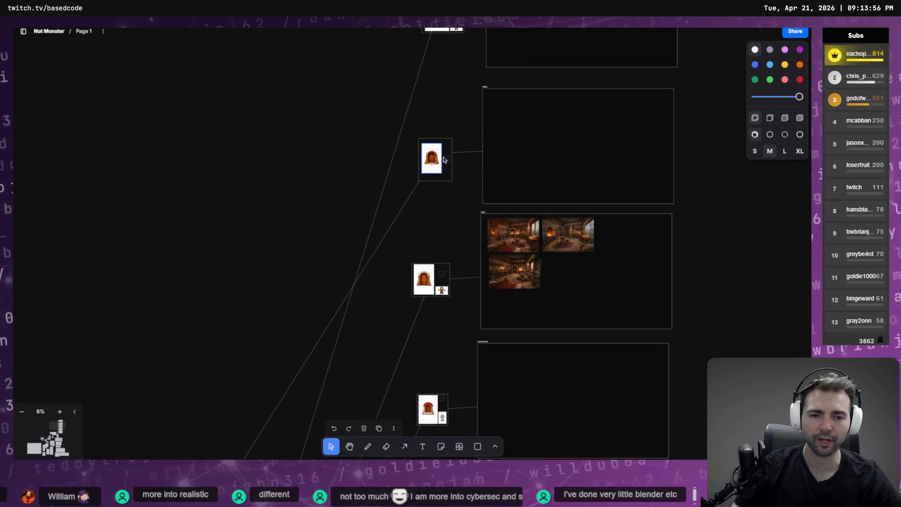
scroll(449, 154, up, 5)
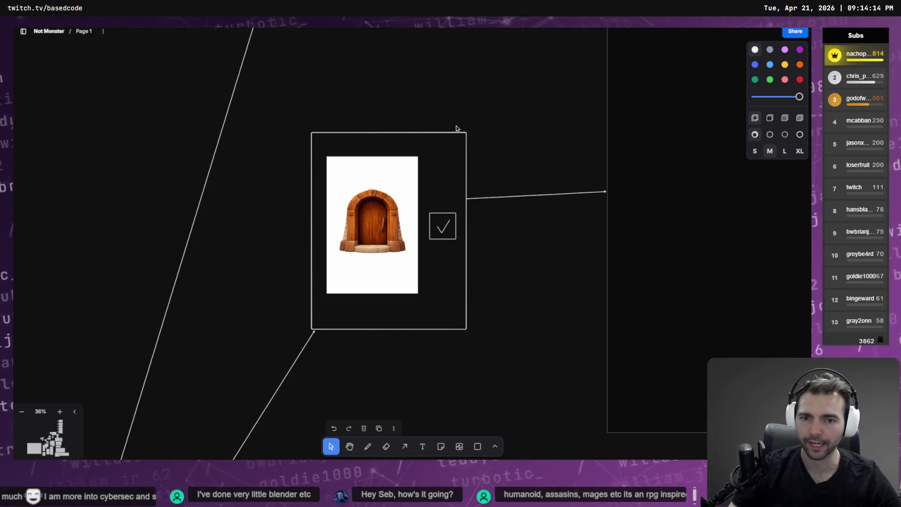
scroll(456, 127, down, 10)
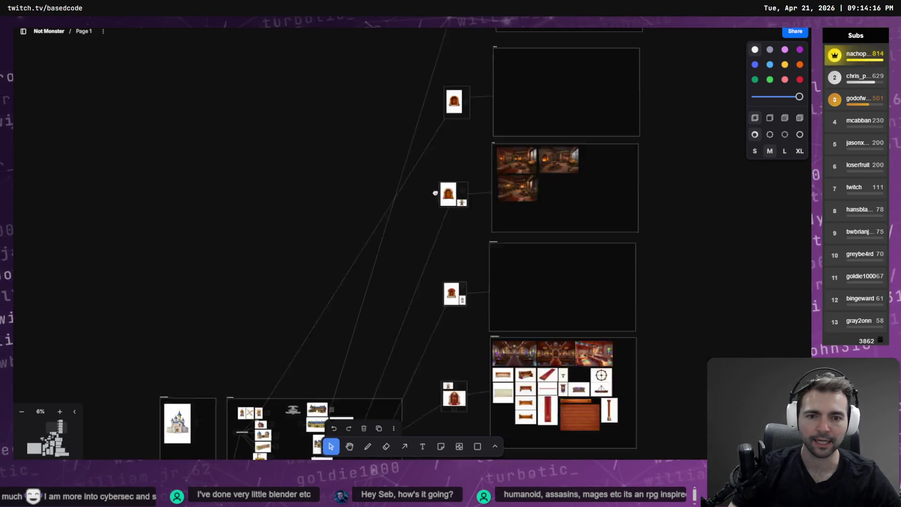
scroll(436, 193, down, 10)
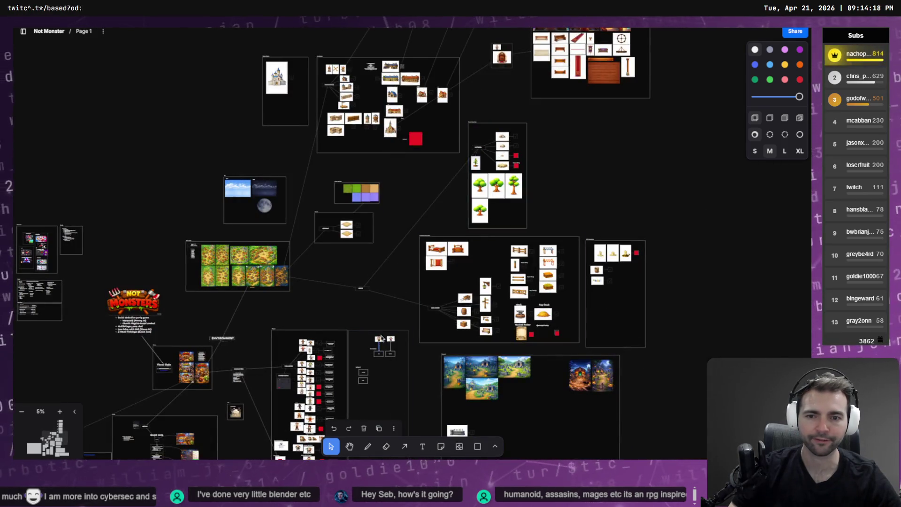
drag(381, 338, 566, 28)
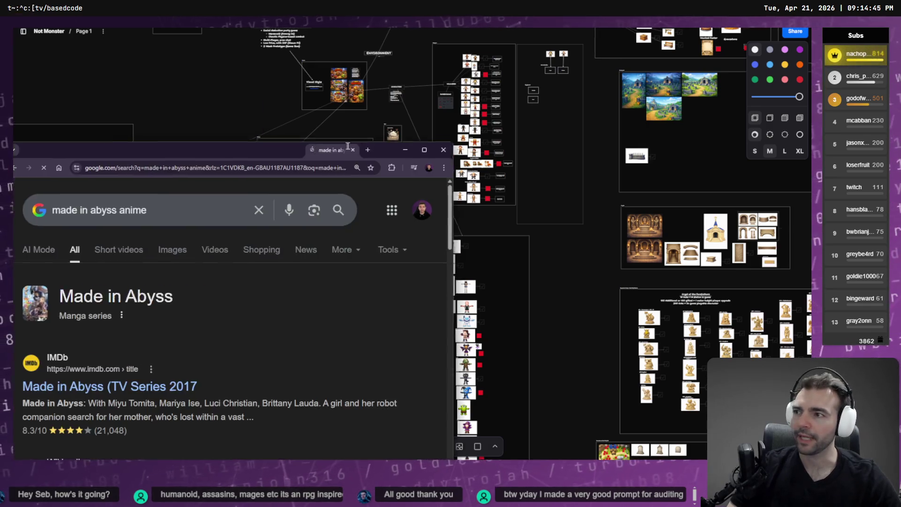
drag(315, 148, 345, 141)
double_click(345, 141)
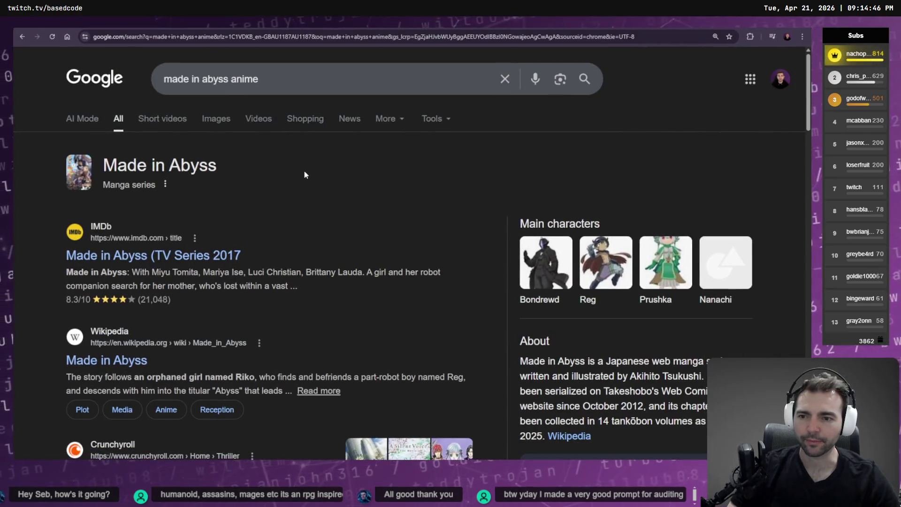
scroll(304, 175, down, 5)
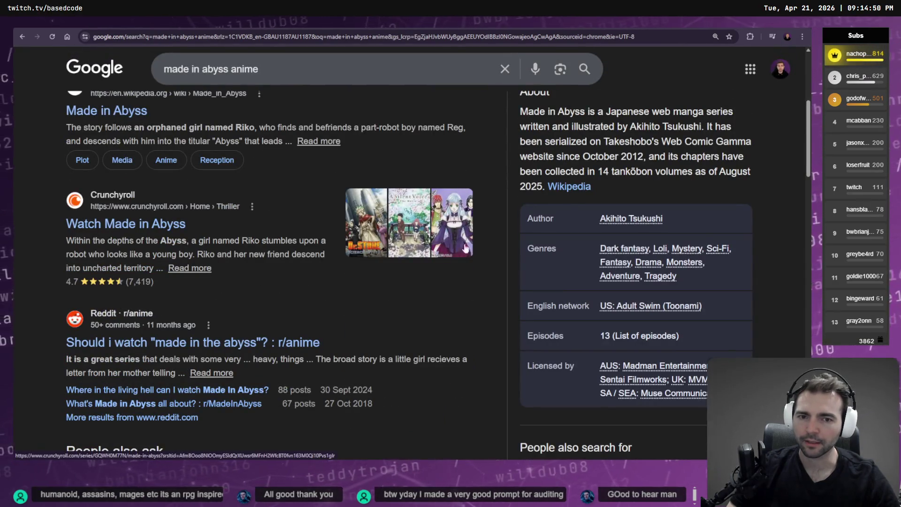
scroll(465, 248, up, 5)
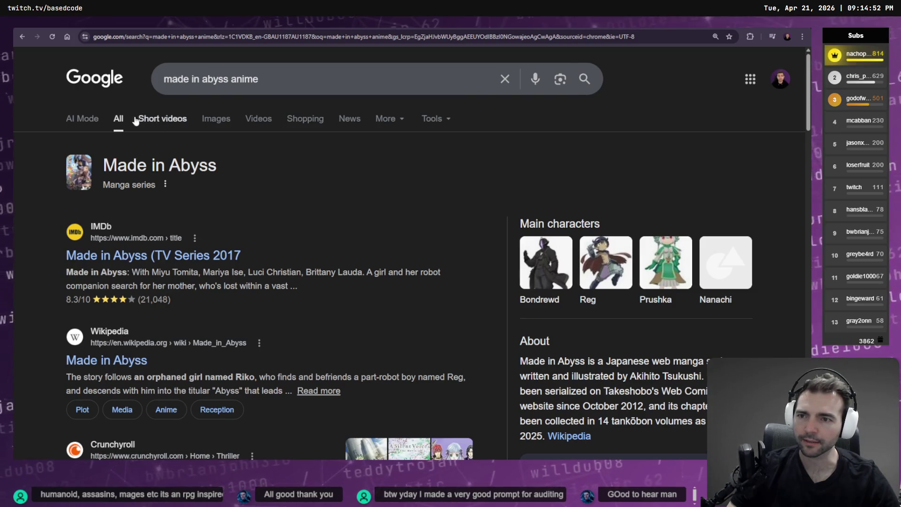
click(220, 120)
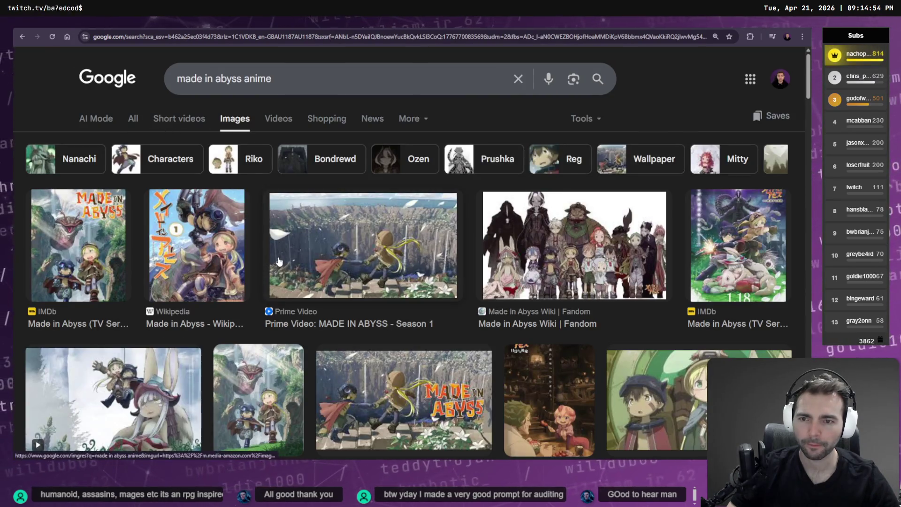
click(279, 262)
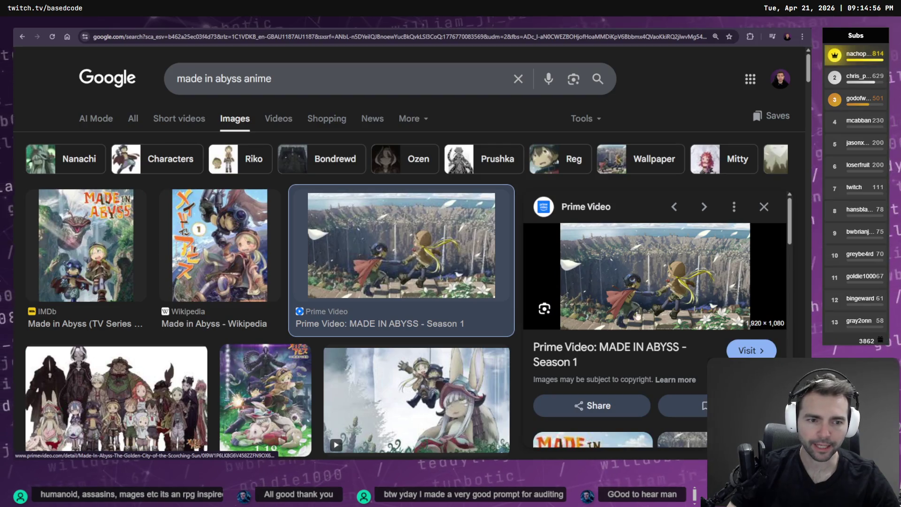
scroll(403, 257, down, 5)
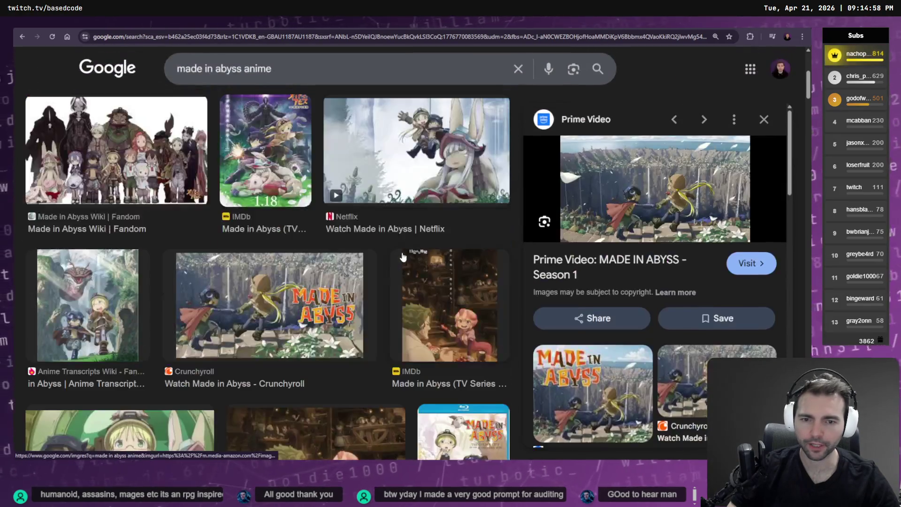
click(256, 329)
scroll(263, 336, down, 3)
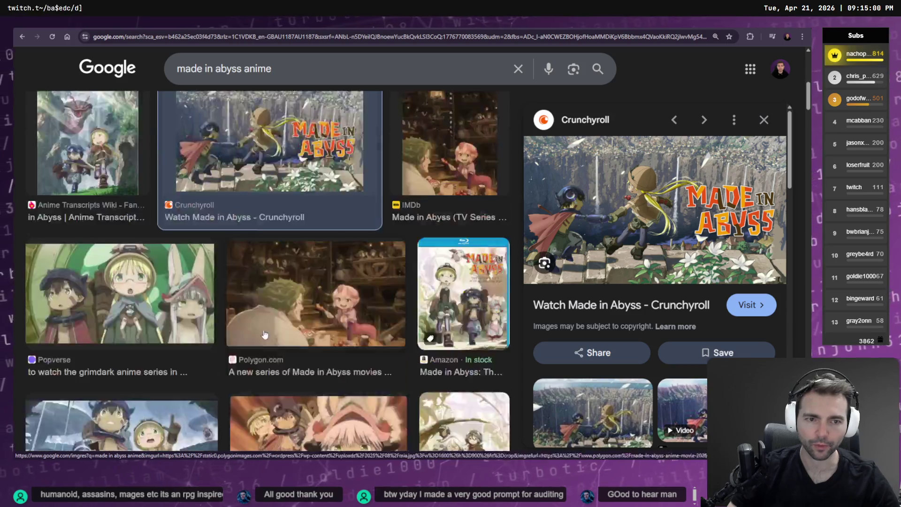
scroll(264, 334, down, 3)
click(307, 192)
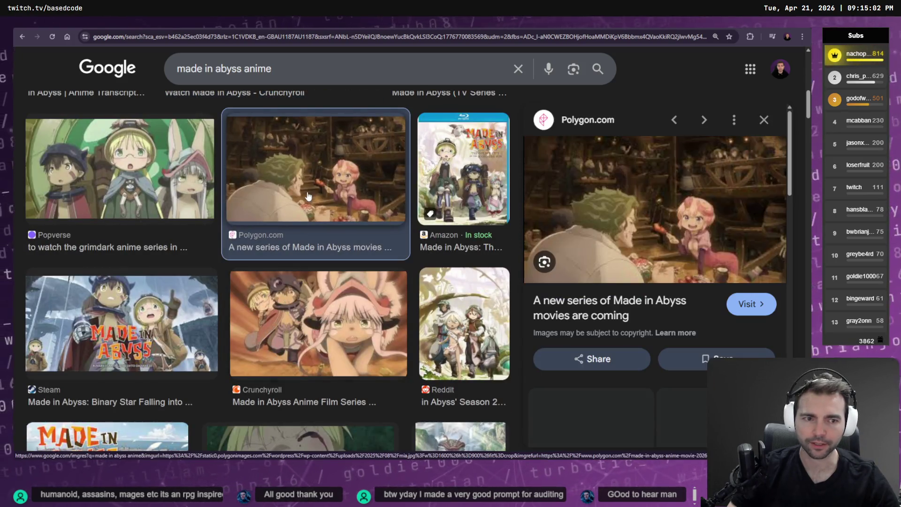
scroll(286, 235, down, 4)
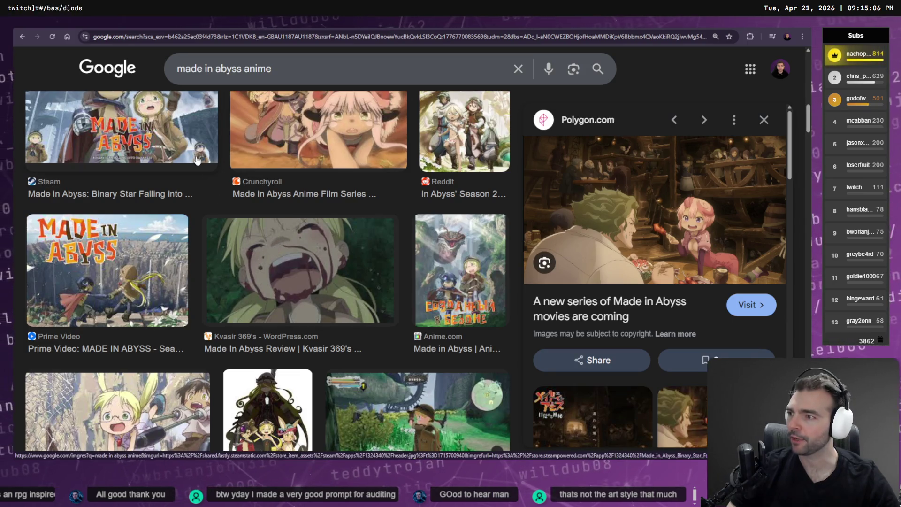
click(306, 76)
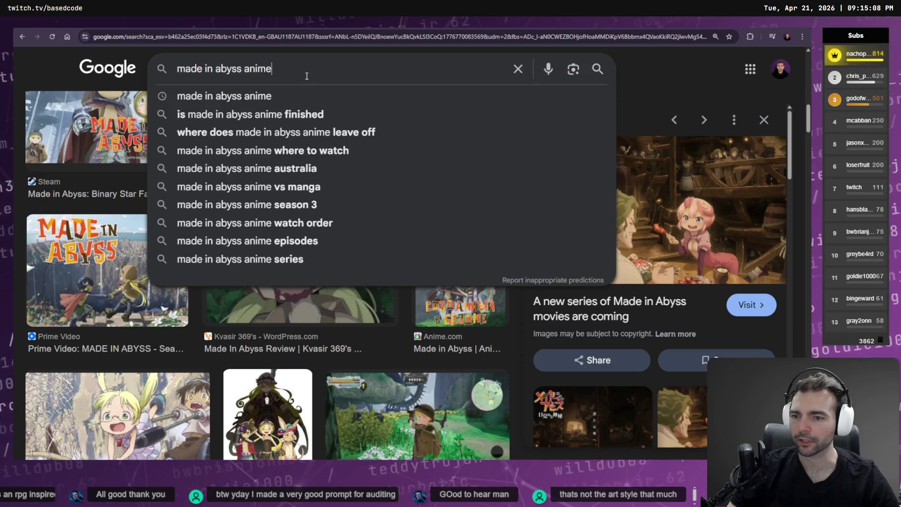
key(alt+Tab)
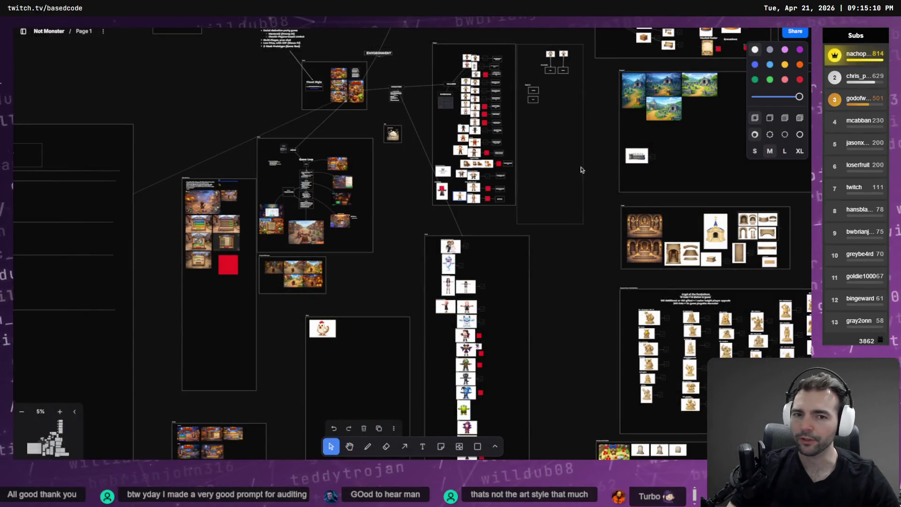
mouse_move(550, 189)
mouse_down()
mouse_move(469, 255)
mouse_move(457, 325)
mouse_move(615, 234)
mouse_move(624, 261)
mouse_move(607, 270)
mouse_up()
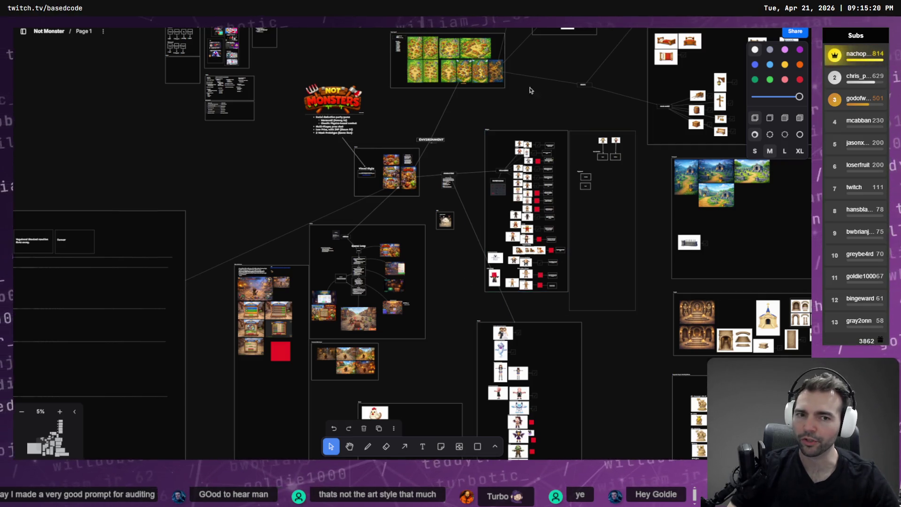
mouse_move(556, 109)
mouse_down()
mouse_move(314, 176)
mouse_move(303, 266)
mouse_up()
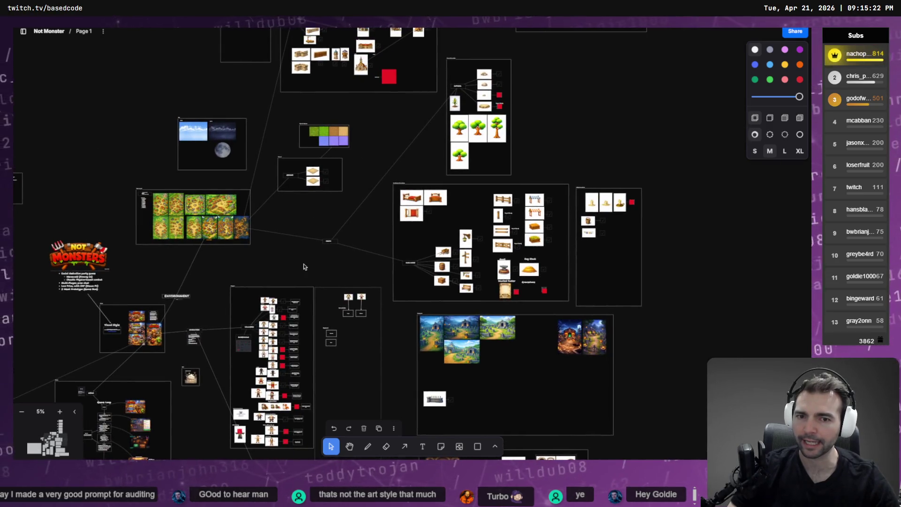
scroll(441, 253, up, 10)
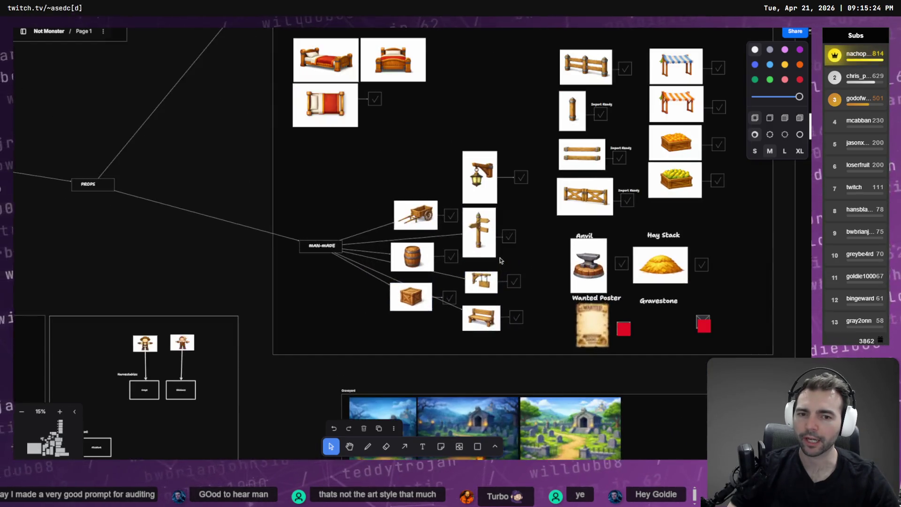
drag(376, 76, 442, 300)
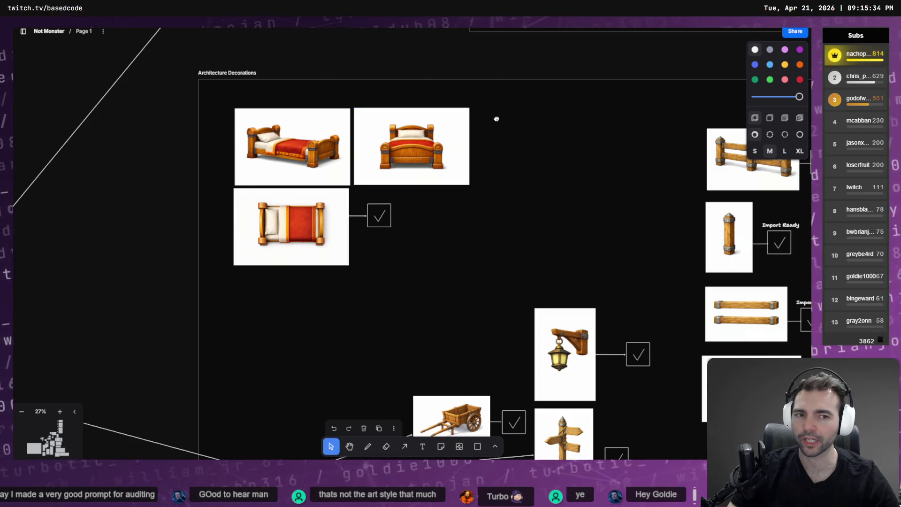
drag(495, 117, 244, 292)
scroll(244, 293, down, 5)
scroll(398, 215, up, 5)
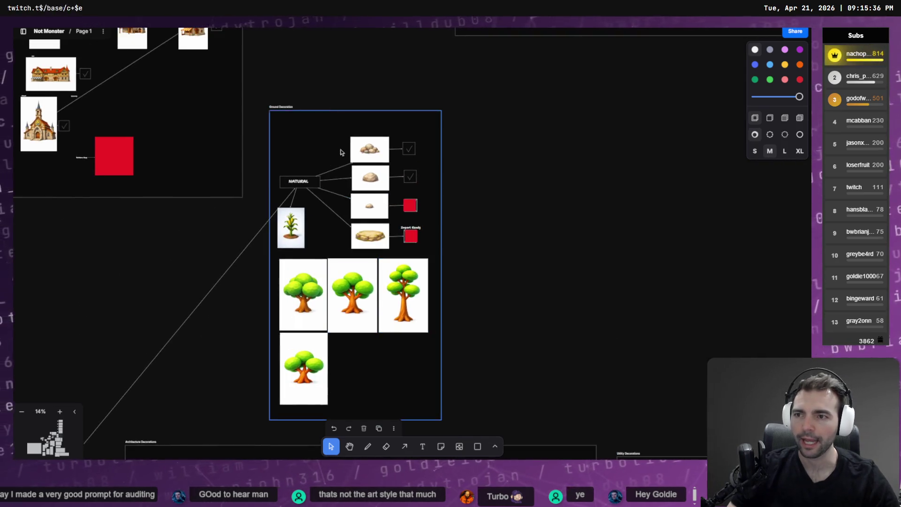
scroll(423, 342, up, 5)
scroll(502, 96, up, 5)
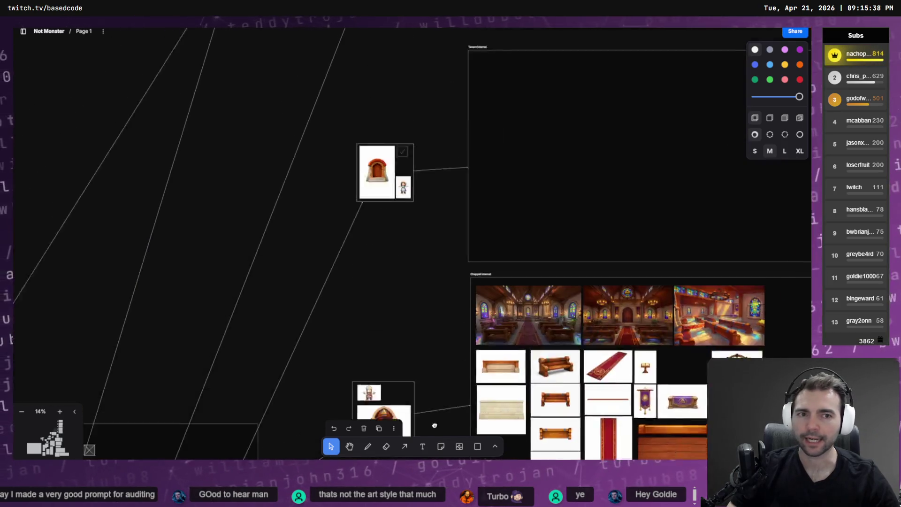
scroll(391, 177, up, 10)
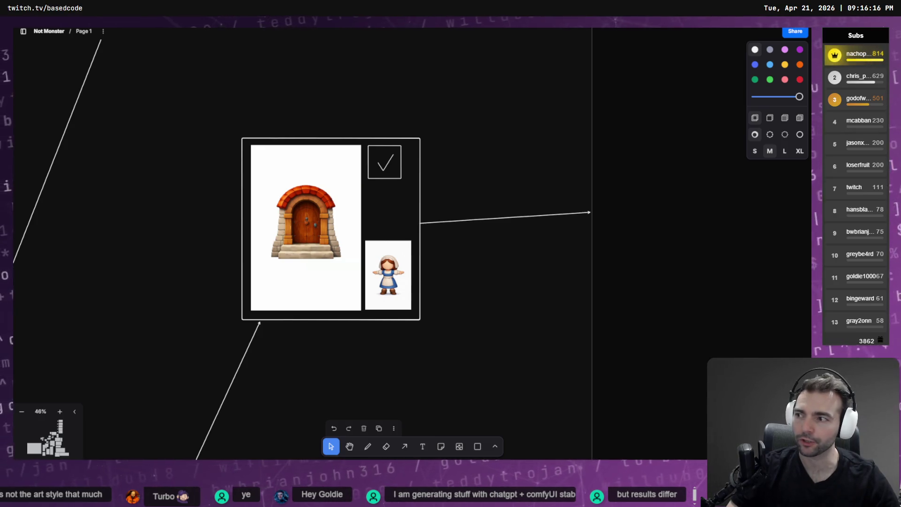
Zoom from 22% to about 92% on the Maiden, Town Guard and Farmer cards.
scroll(462, 248, down, 3)
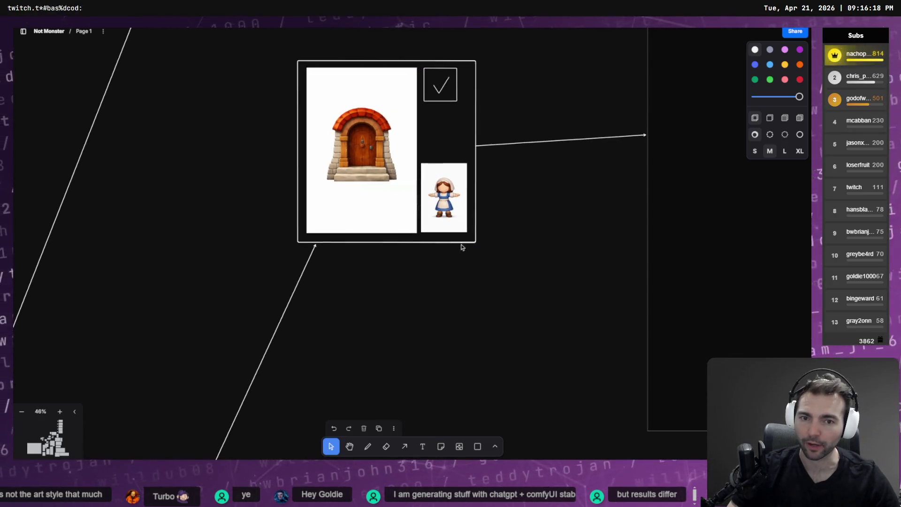
scroll(445, 205, down, 5)
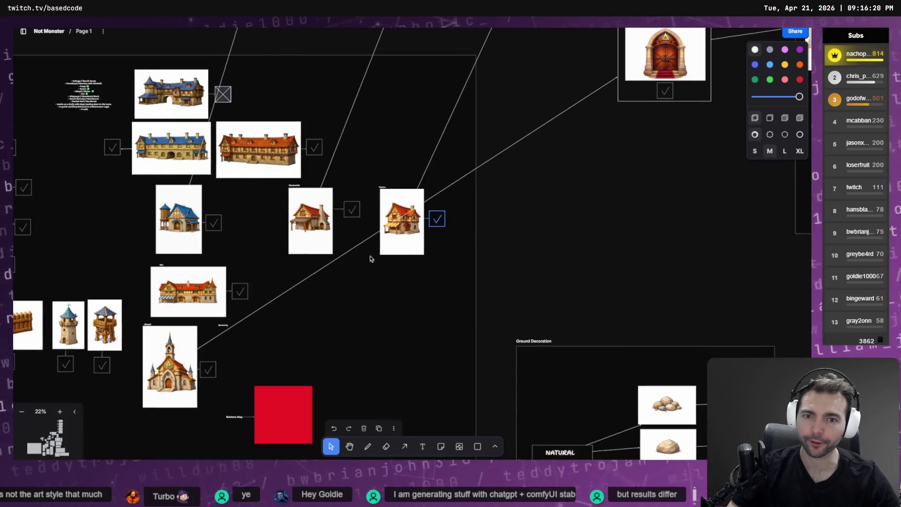
scroll(392, 353, down, 15)
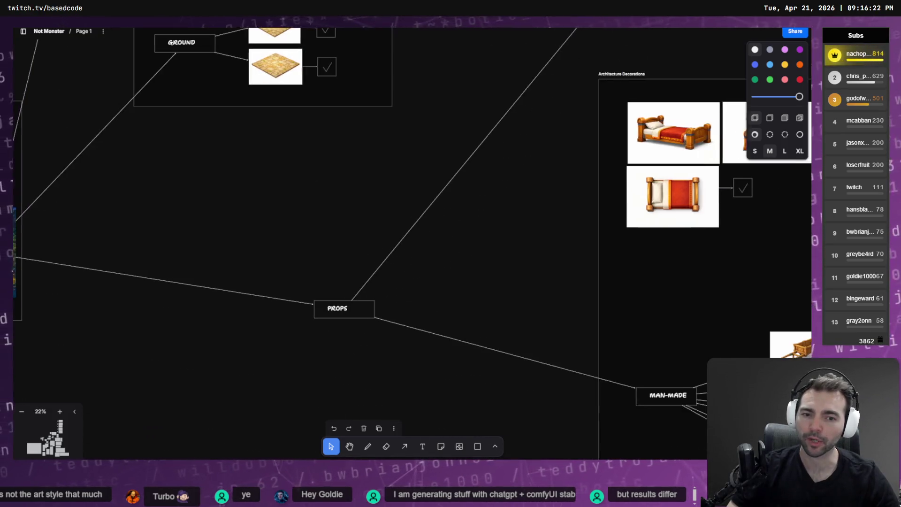
scroll(586, 295, down, 10)
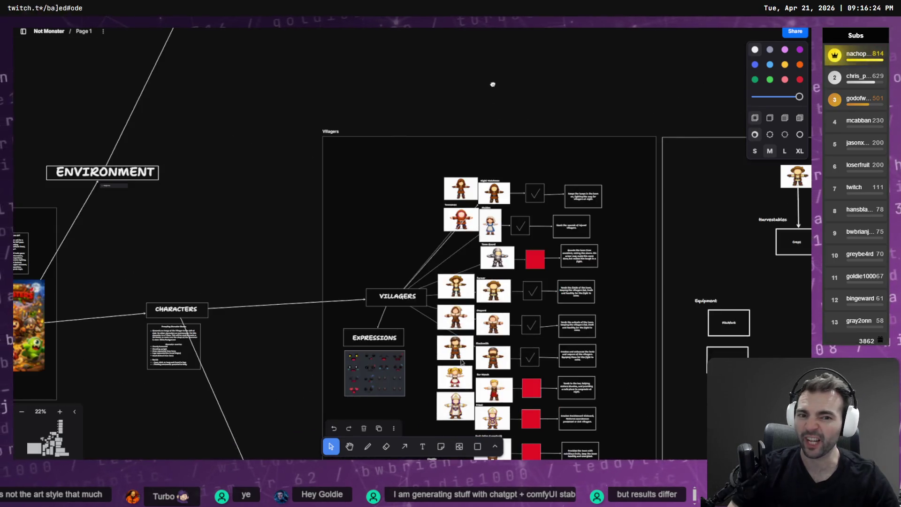
scroll(410, 167, up, 6)
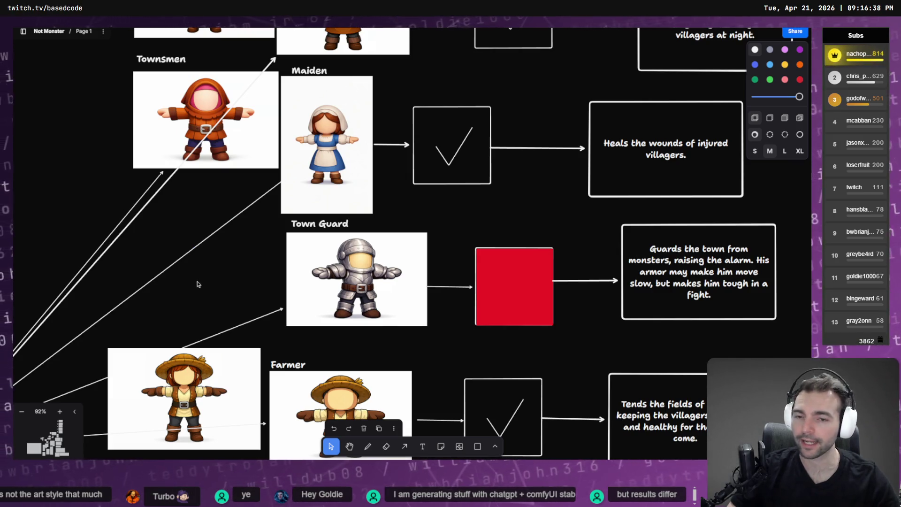
Zoom out to 21% and pan down to the newlyweds, ghost and Alice cards.
scroll(240, 248, up, 3)
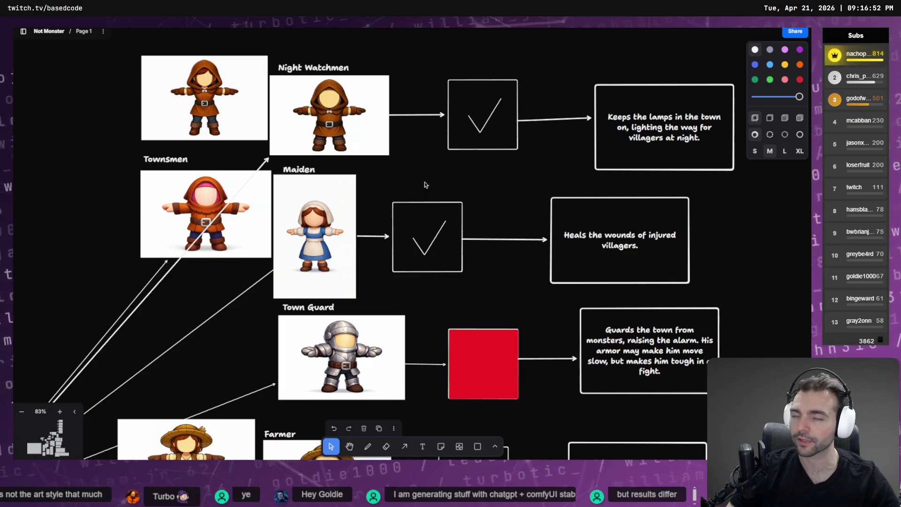
scroll(425, 185, down, 6)
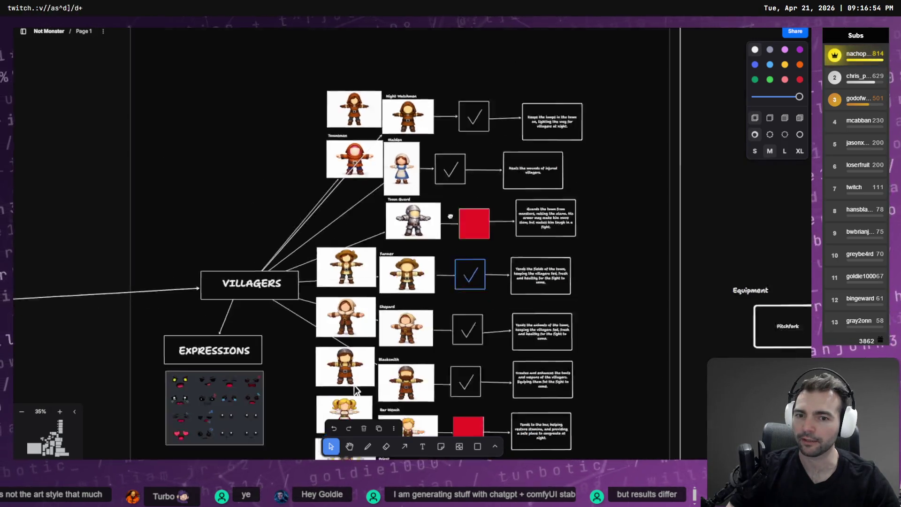
scroll(356, 389, down, 5)
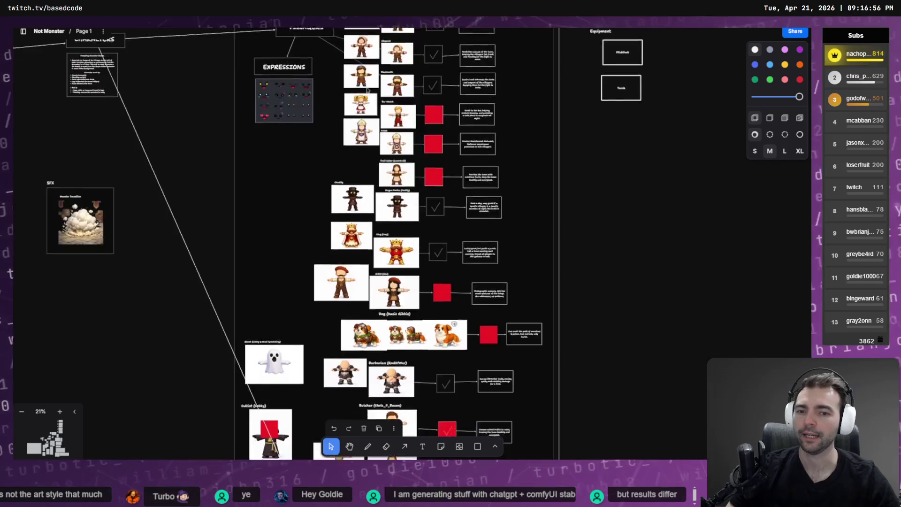
scroll(368, 89, down, 5)
scroll(430, 111, up, 3)
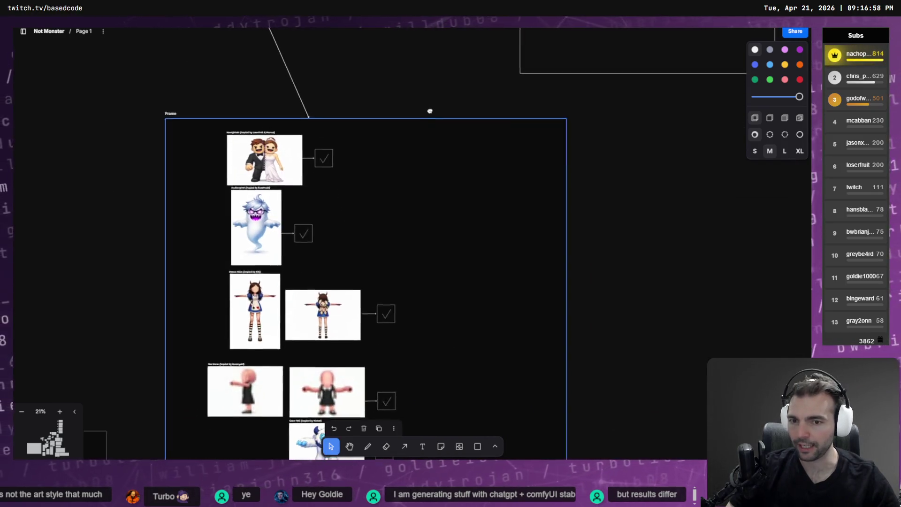
Pan down the character frame past the succubus, zombie and werewolf rows to the mage.
mouse_move(454, 357)
mouse_down()
mouse_move(442, 217)
mouse_move(414, 101)
mouse_move(458, 164)
mouse_up()
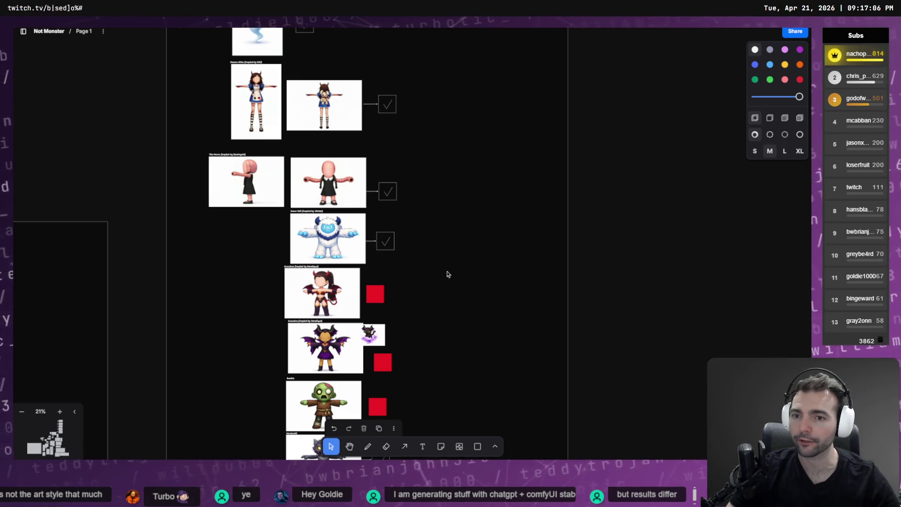
scroll(447, 274, down, 5)
scroll(468, 90, up, 5)
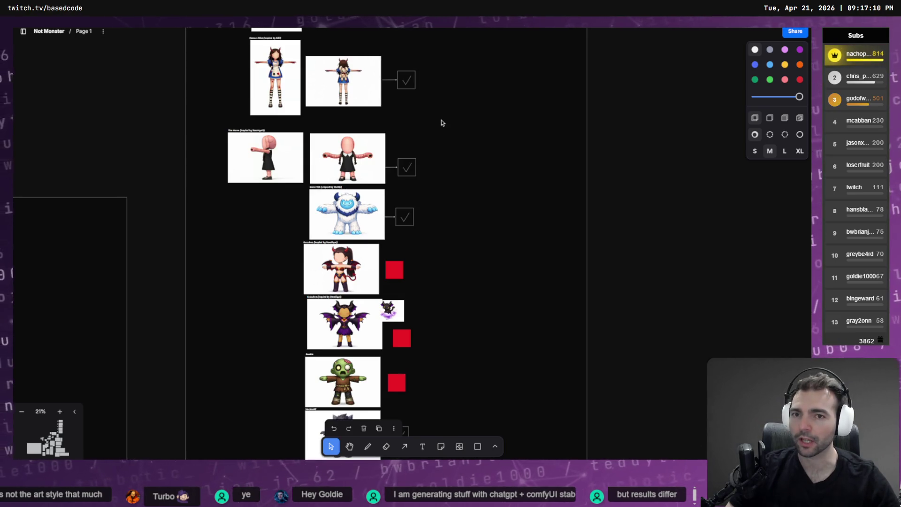
scroll(441, 122, up, 10)
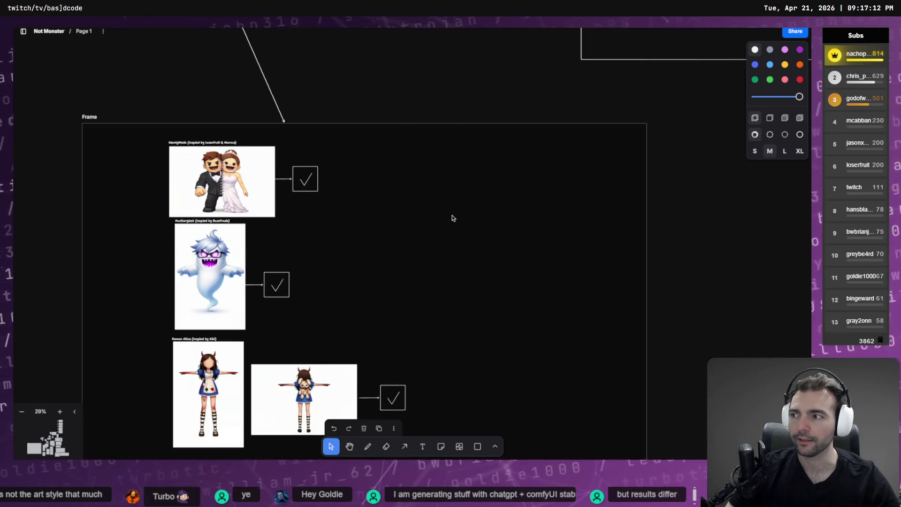
Zoom out to 7%, then in to 17% on the door frame and Forge board.
scroll(452, 216, down, 15)
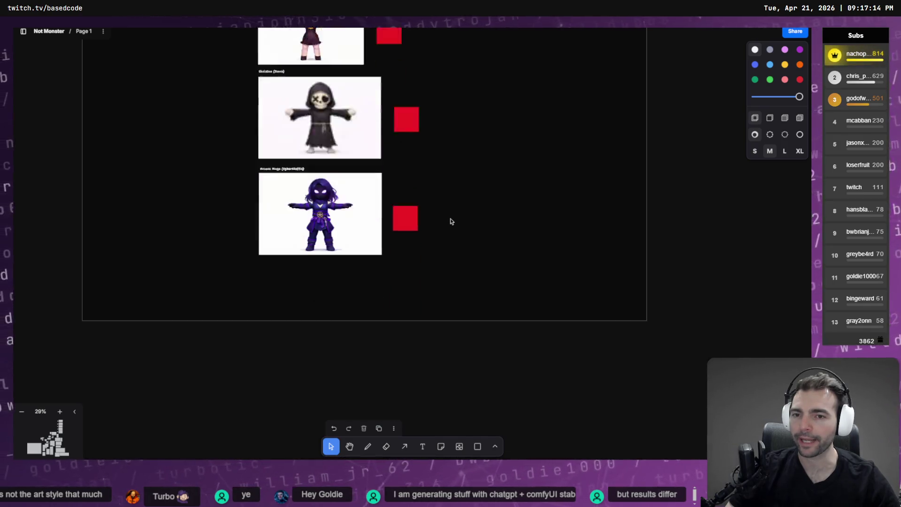
scroll(451, 221, down, 2)
scroll(450, 221, up, 5)
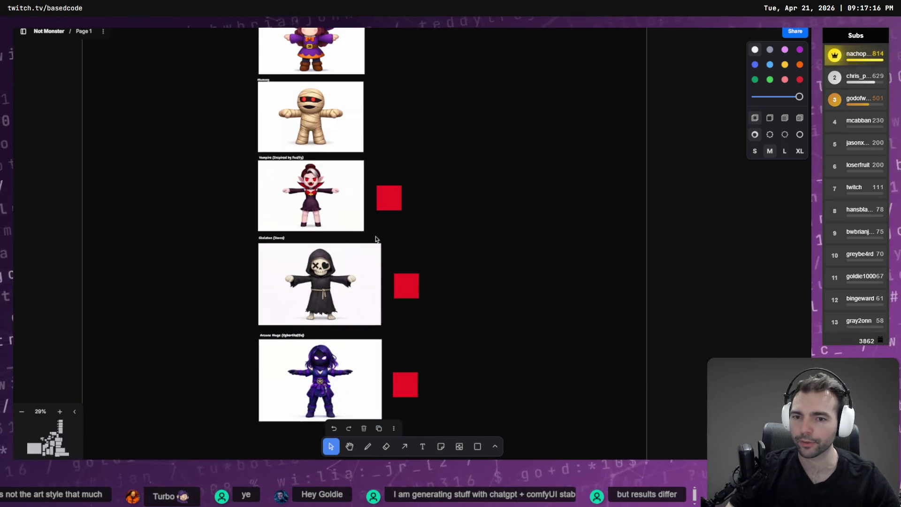
scroll(493, 111, up, 5)
scroll(408, 227, down, 10)
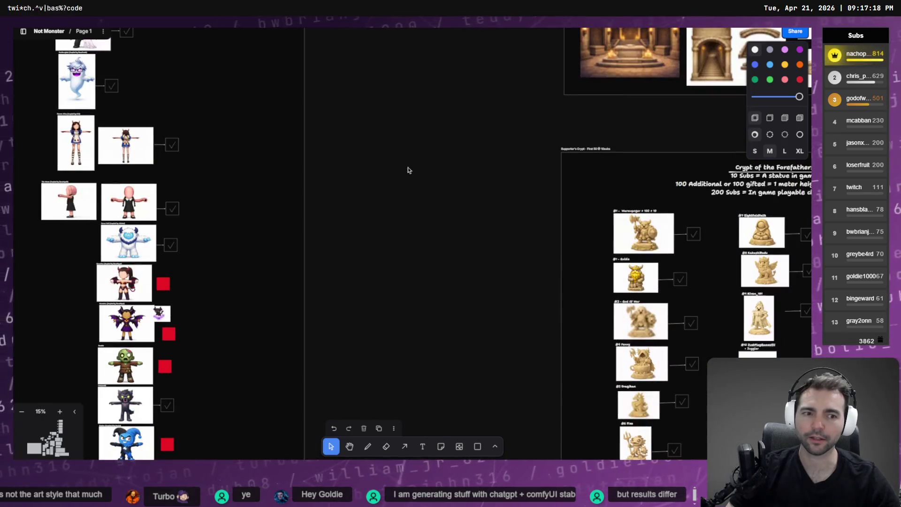
scroll(467, 121, up, 10)
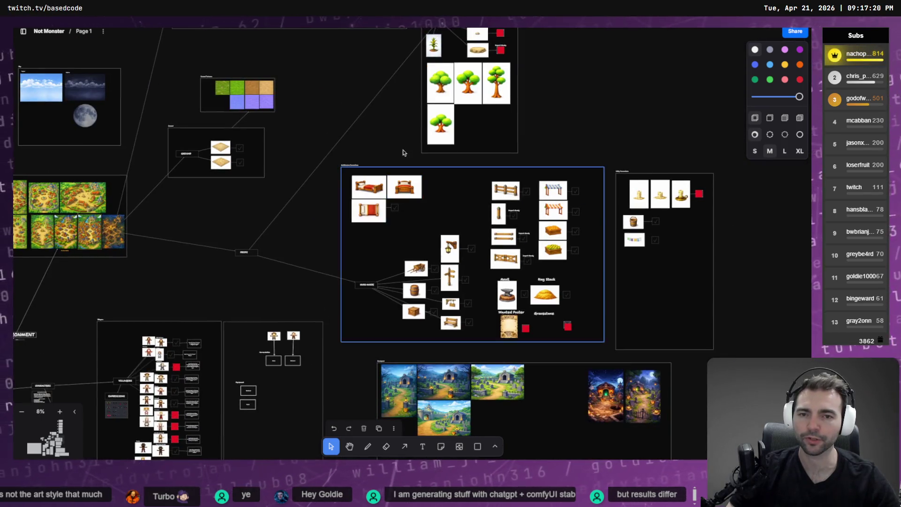
scroll(318, 407, up, 10)
scroll(406, 235, up, 3)
scroll(375, 263, up, 5)
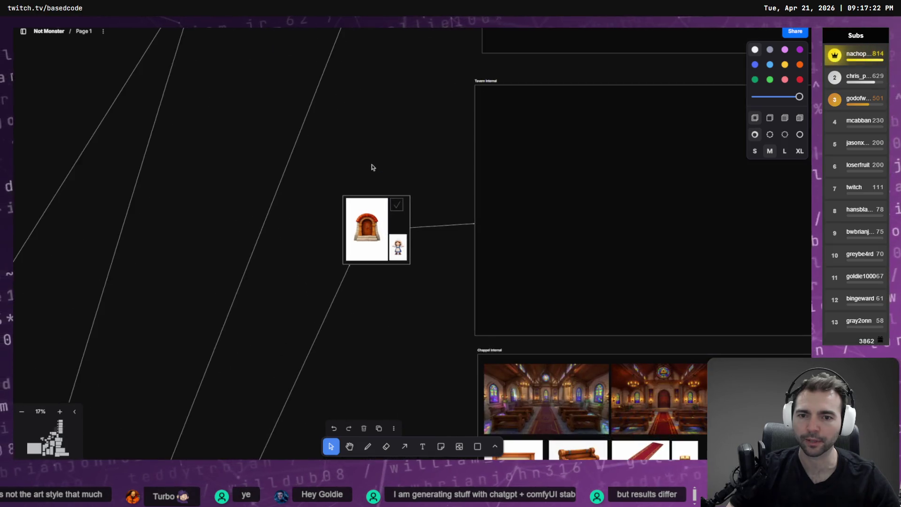
scroll(372, 169, down, 3)
scroll(407, 155, down, 3)
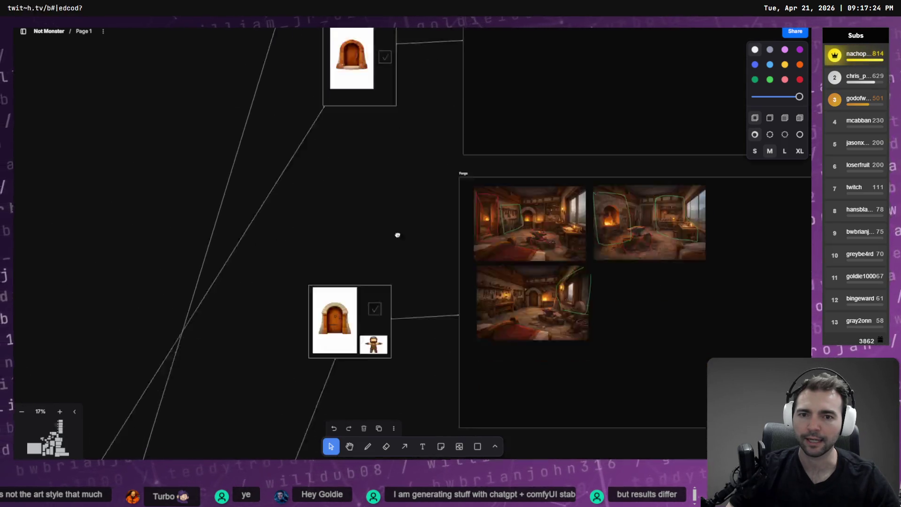
Zoom out to 6% and pan to show the Not Monsters title with every surrounding board.
scroll(394, 267, up, 2)
scroll(394, 267, up, 3)
right_click(348, 375)
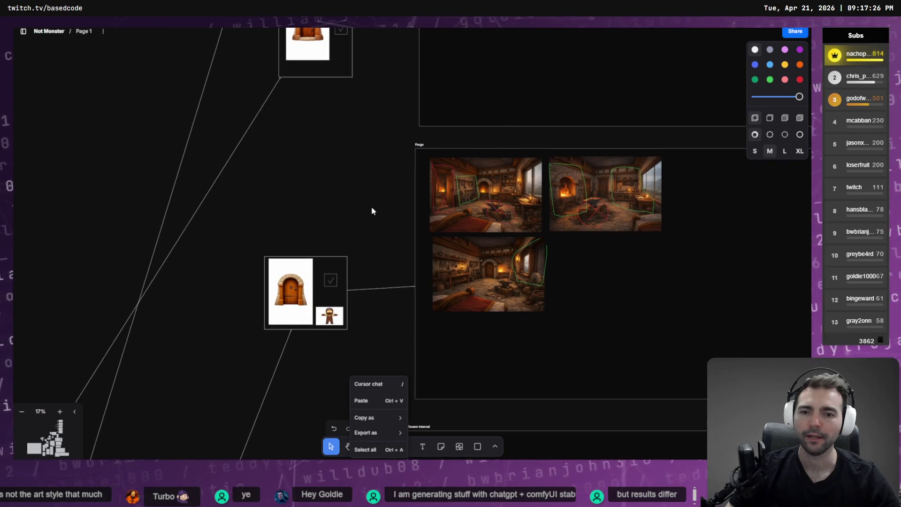
scroll(341, 326, down, 5)
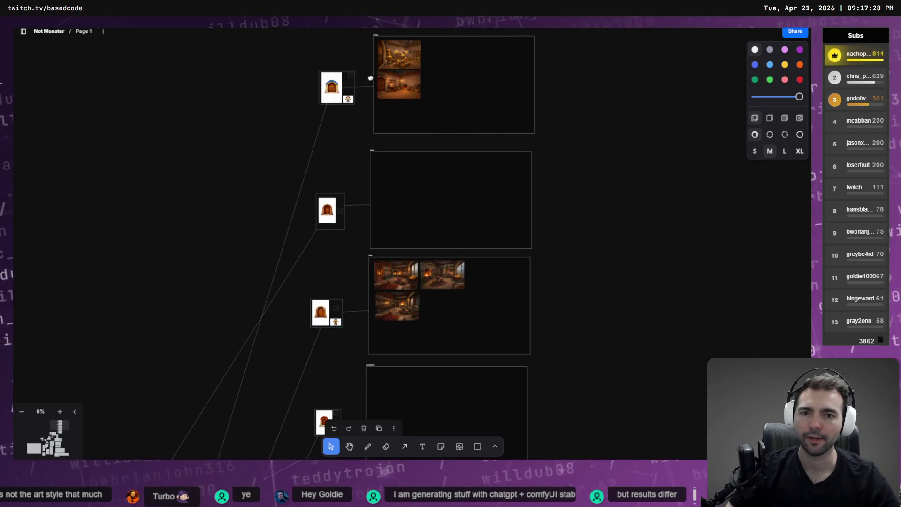
scroll(397, 233, down, 5)
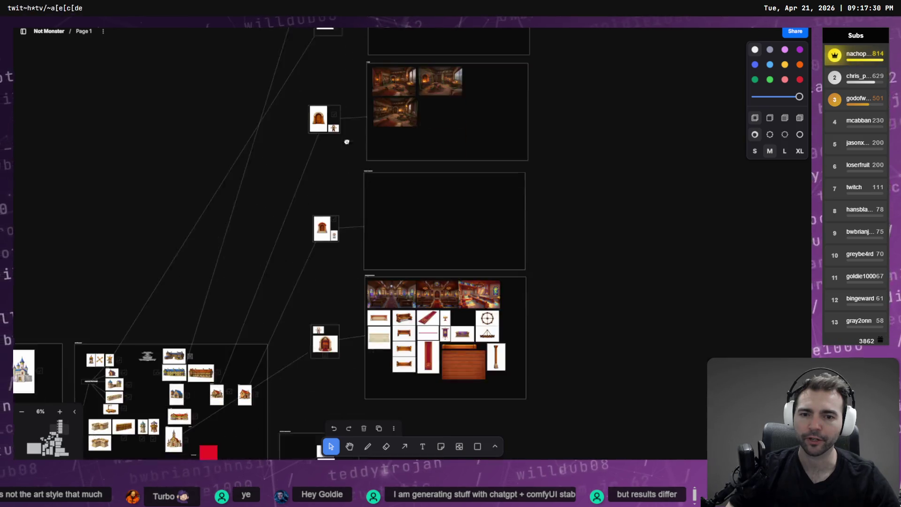
scroll(313, 152, down, 5)
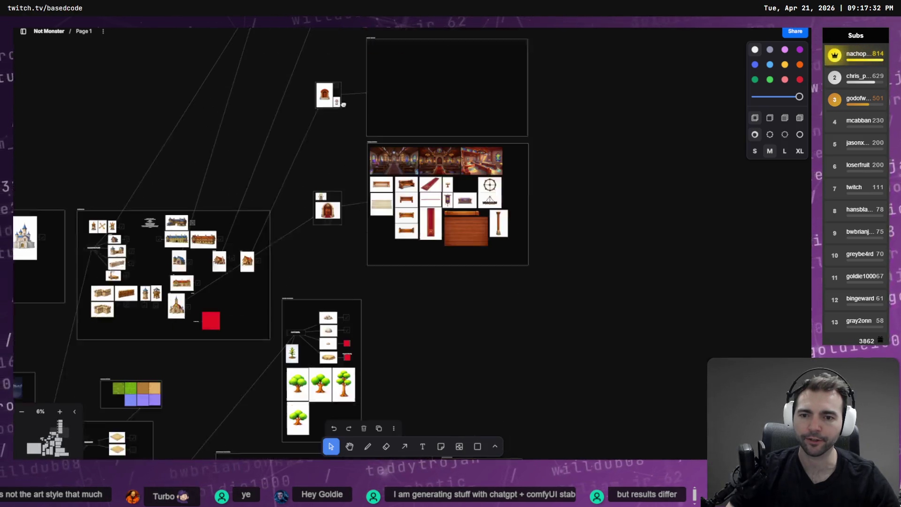
scroll(519, 266, left, 4)
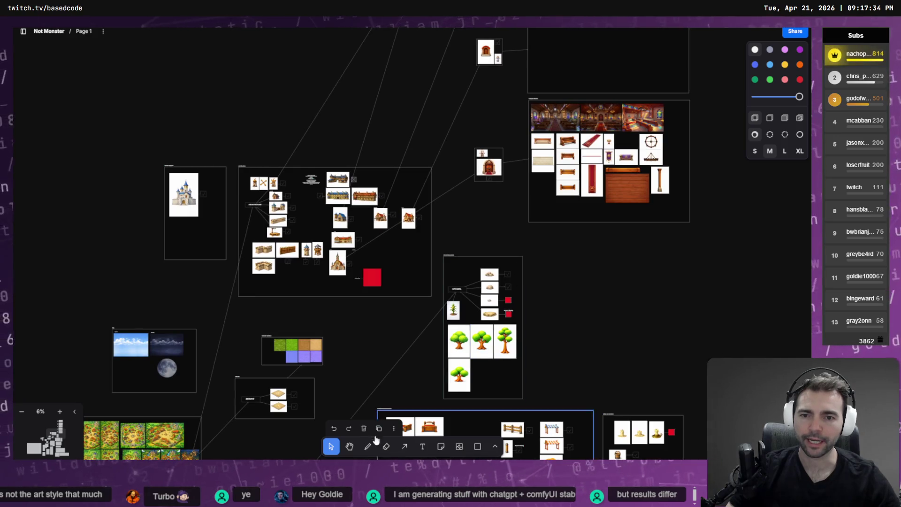
scroll(375, 438, down, 5)
scroll(376, 438, left, 3)
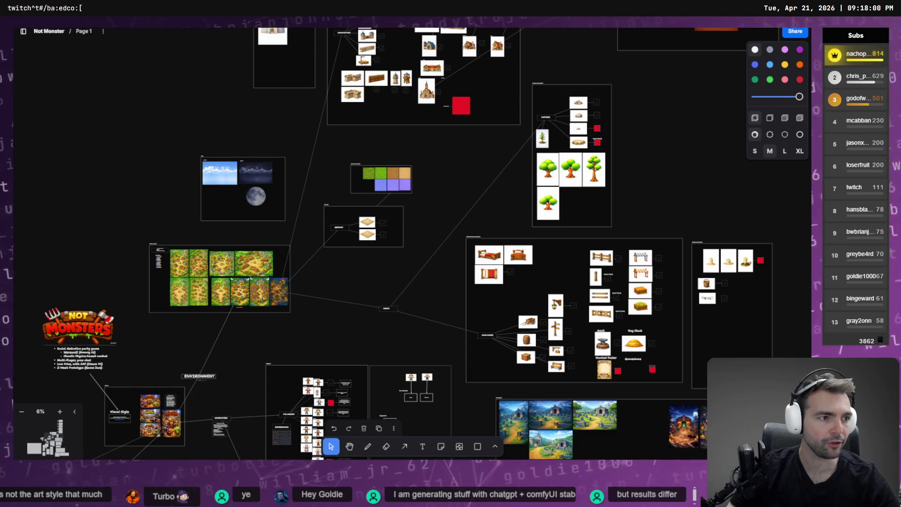
key(alt+Tab)
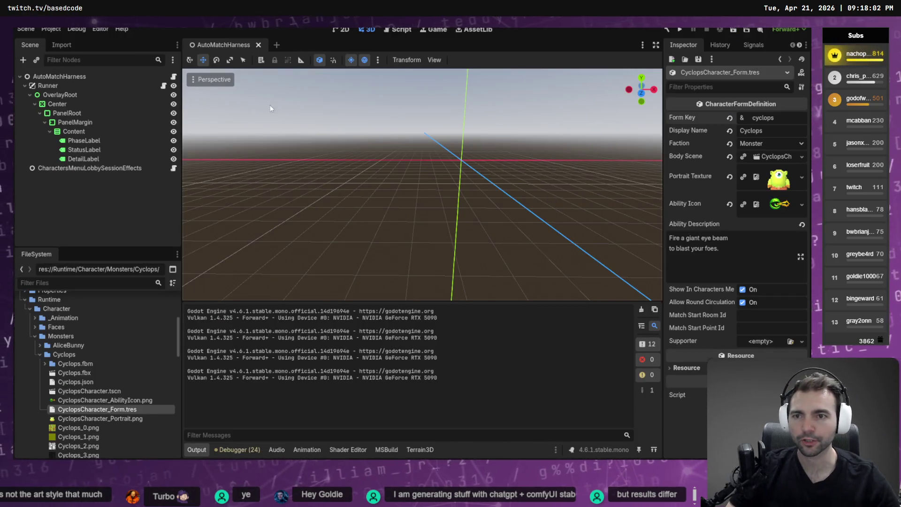
Collapse the Runtime folders in FileSystem and open SpaceLayout.tscn from Content/Spaces.
click(35, 336)
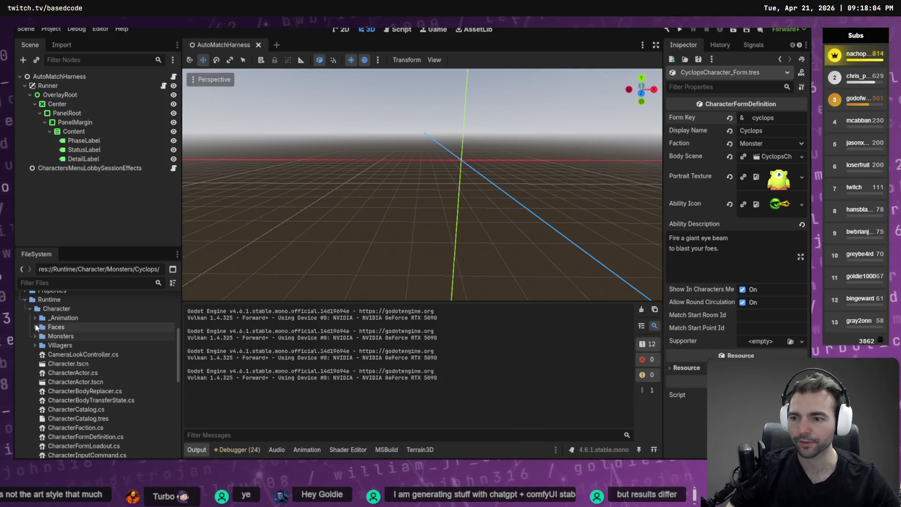
click(30, 308)
click(27, 331)
click(26, 332)
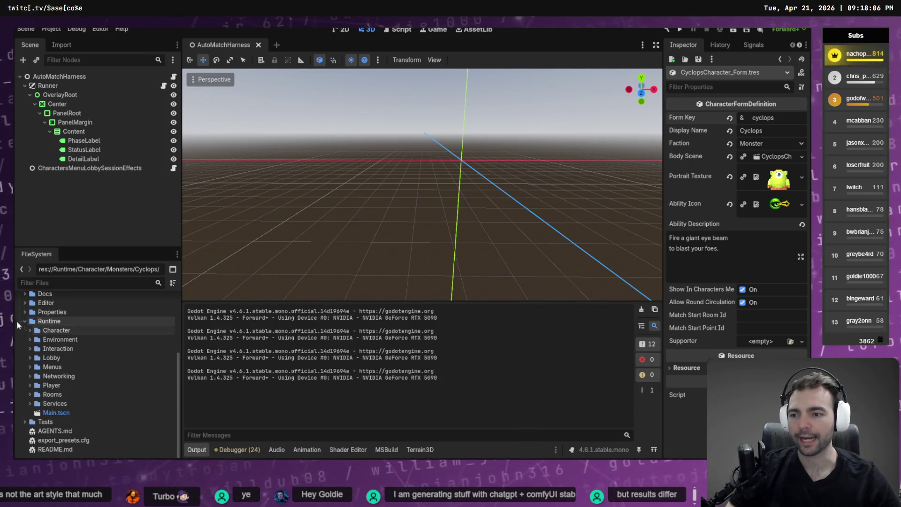
click(26, 321)
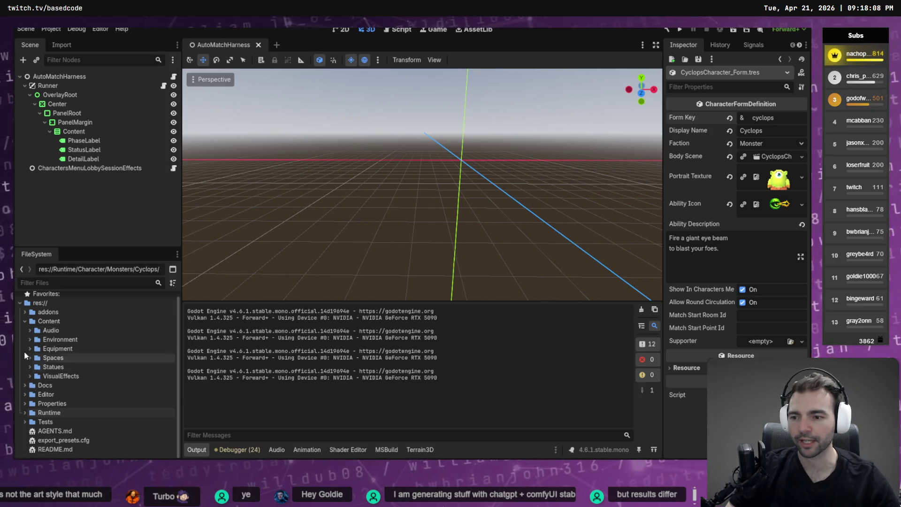
click(31, 357)
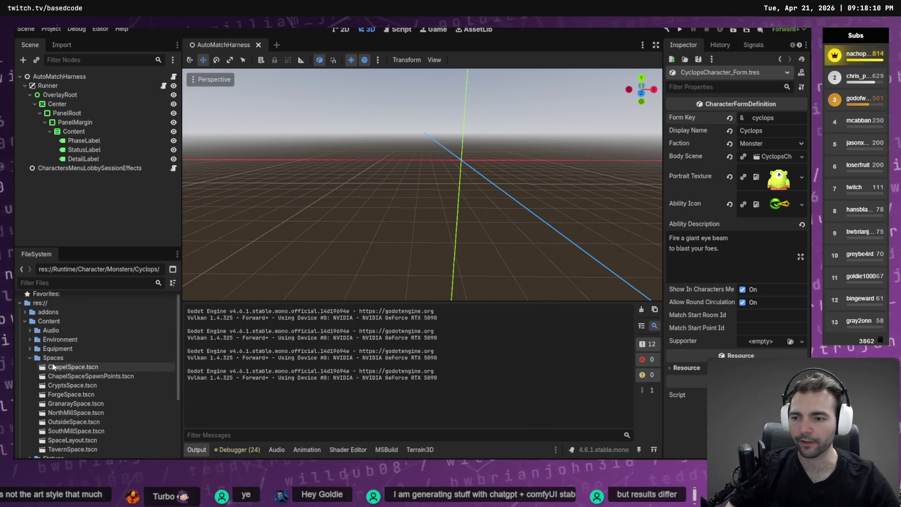
click(83, 438)
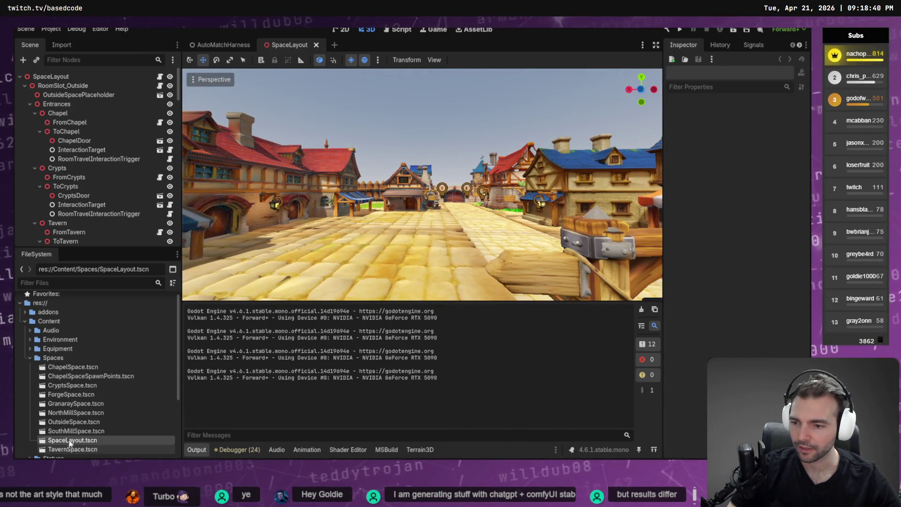
Open the ForgeSpace scene and fly around its stone walls and roof beams.
double_click(66, 395)
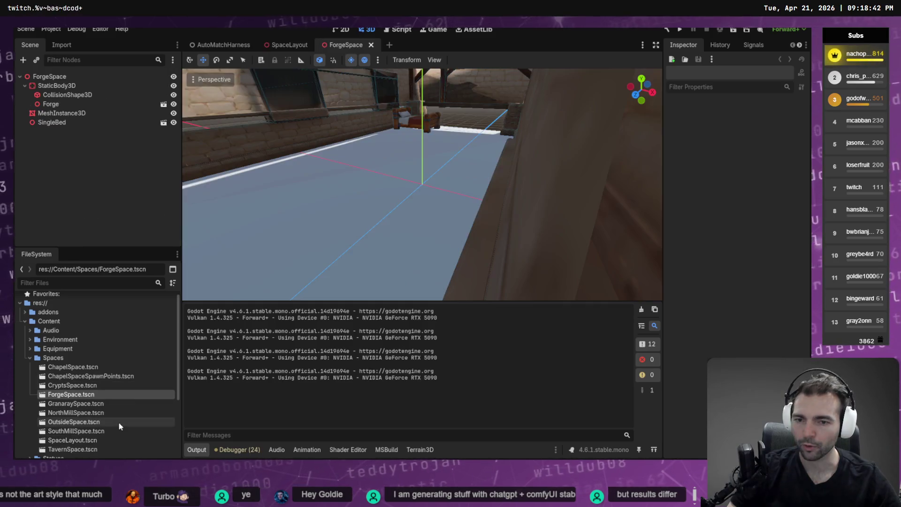
key(w)
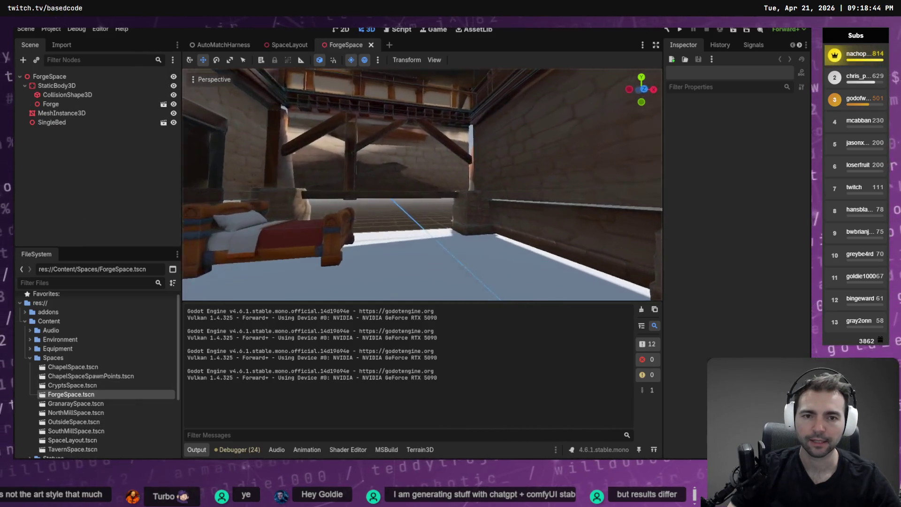
key(s)
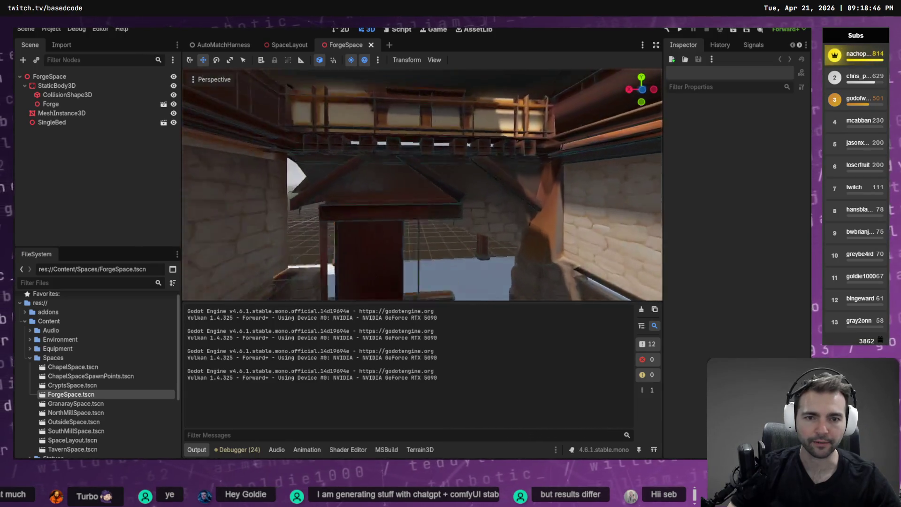
key(a)
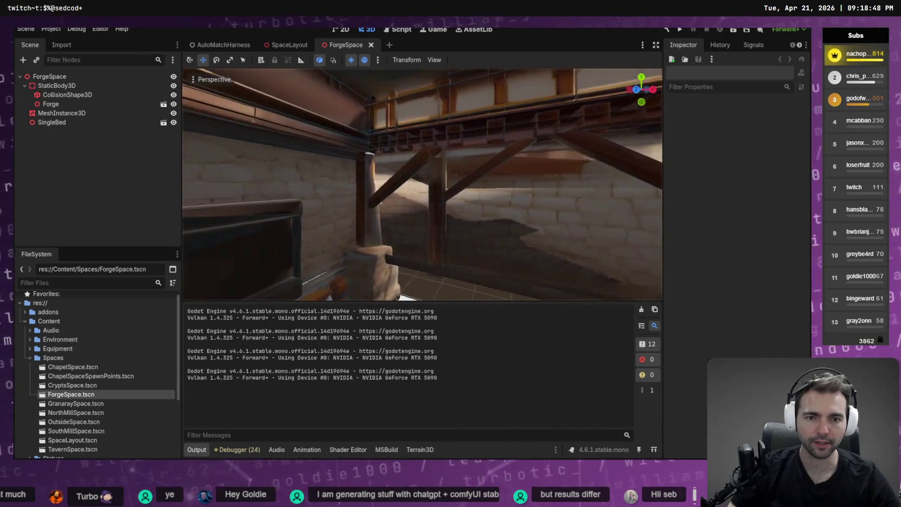
key(d)
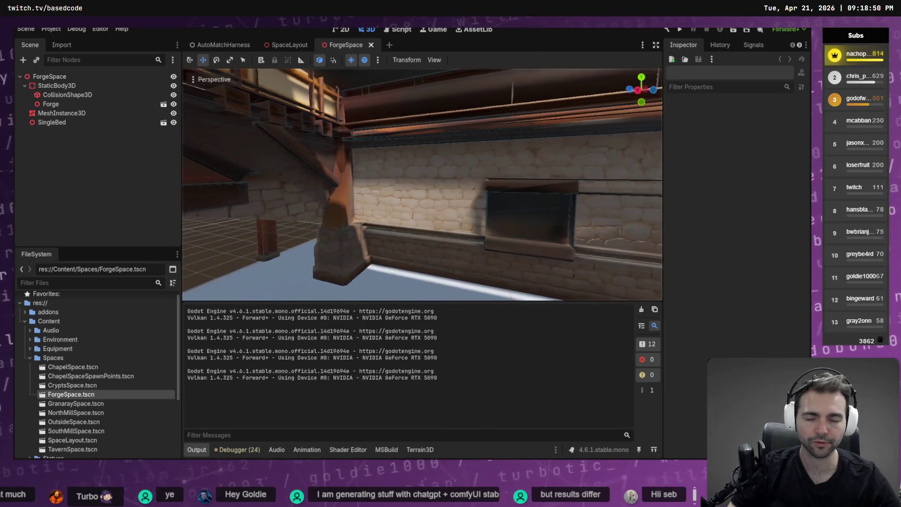
key(a)
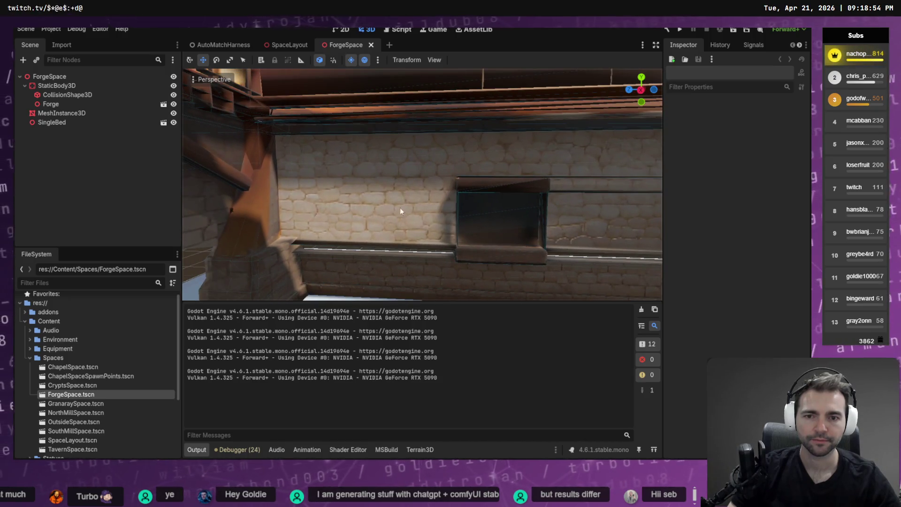
drag(382, 205, 382, 204)
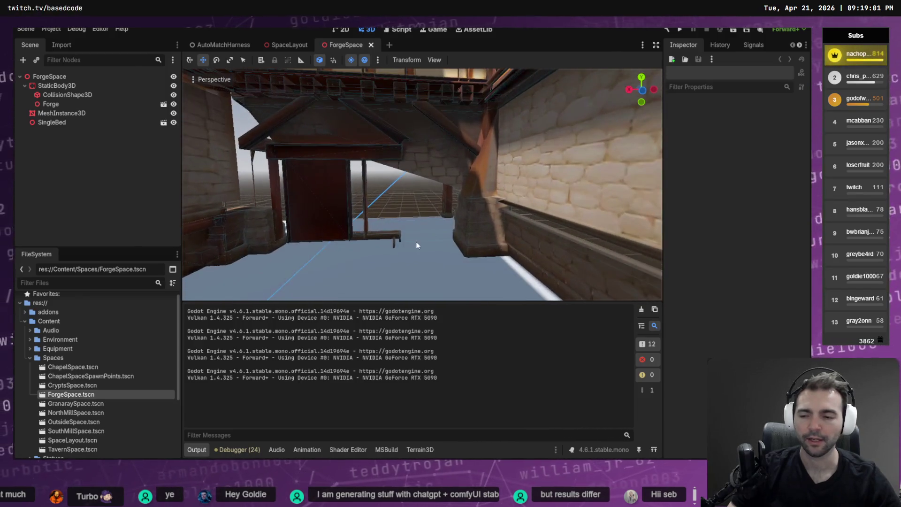
Collapse the Spaces folder and StaticBody3D branch, then bring up the scene root's node actions.
click(30, 357)
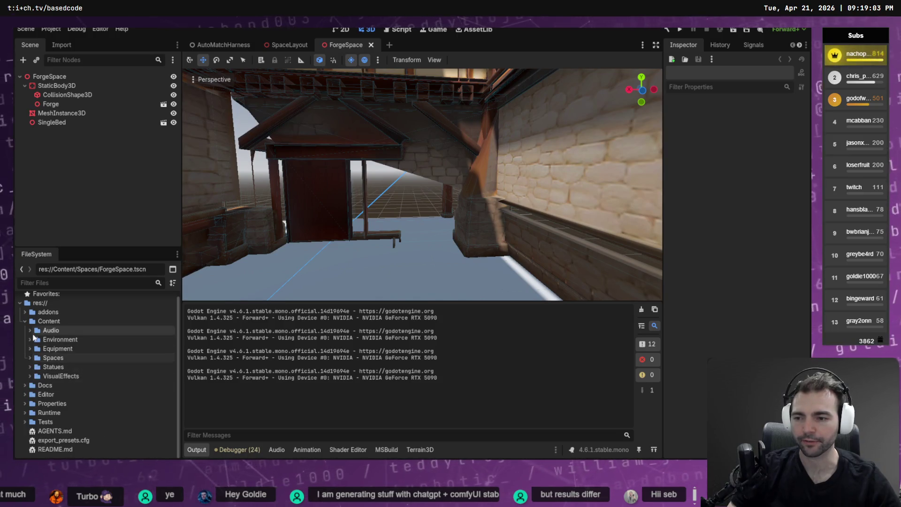
click(25, 86)
right_click(82, 151)
Add a Node3D child under ForgeSpace and name it TempPlaceholderArt.
click(93, 156)
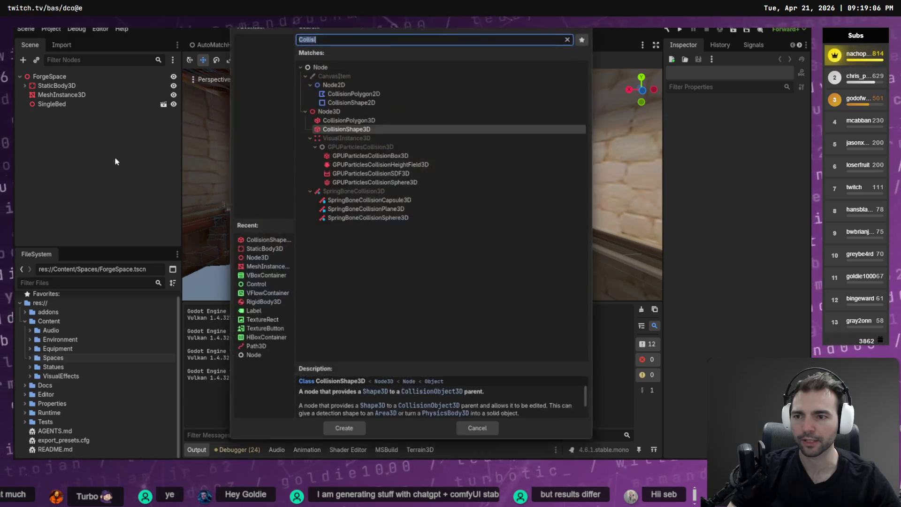
key(Up)
key(Up)
key(Return)
key(F2)
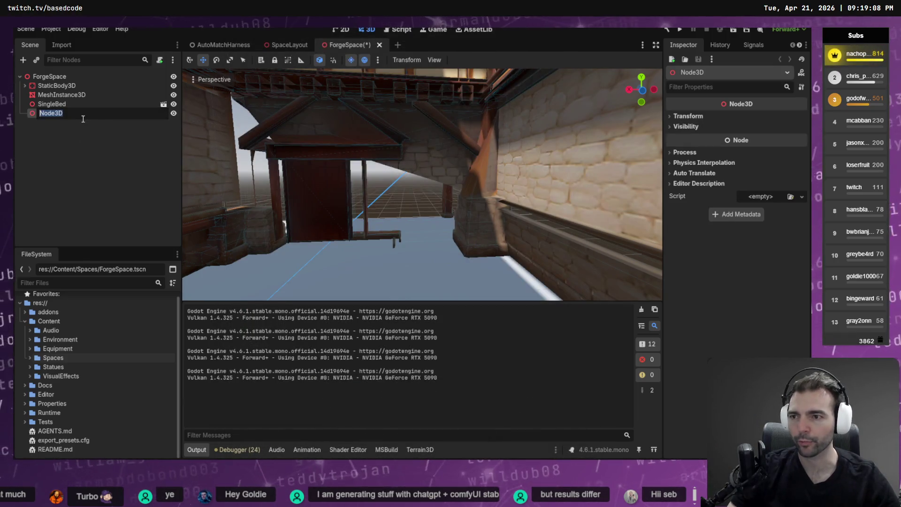
text(Temo)
key(BackSpace)
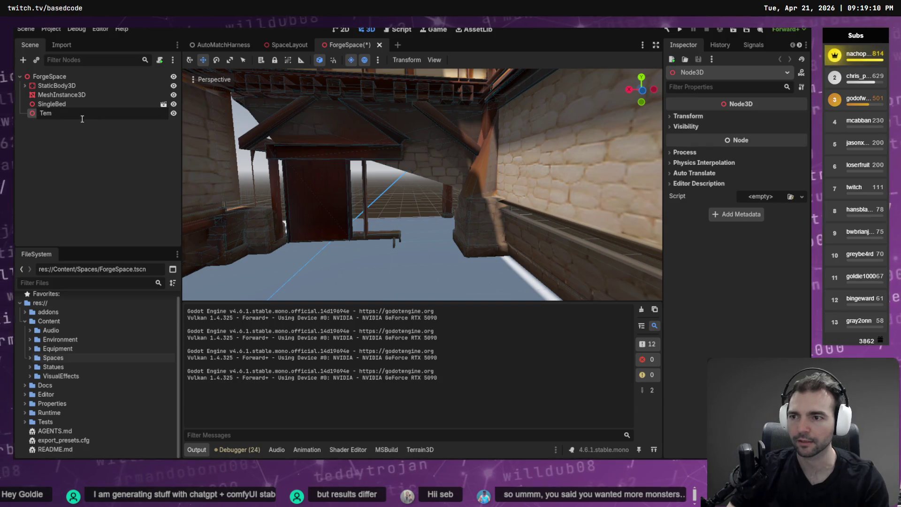
text(pArt)
key(Return)
key(Left)
key(Left)
key(Left)
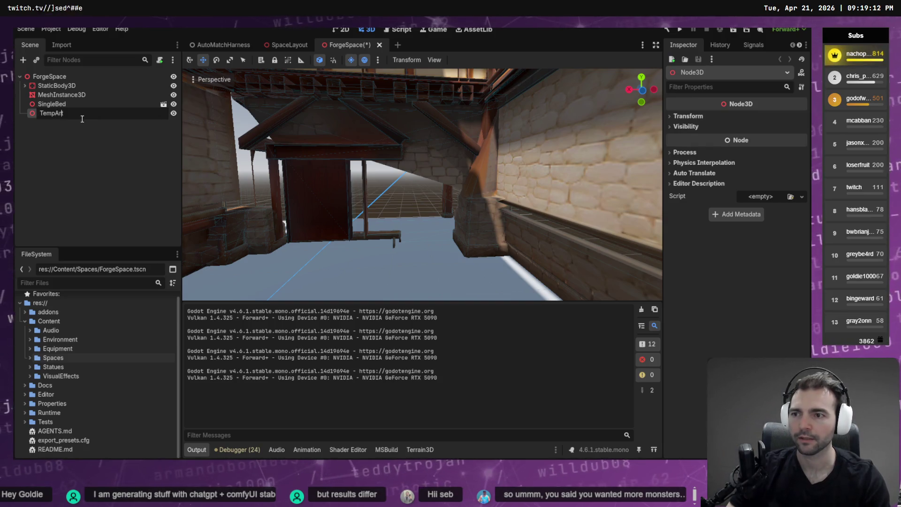
text(Pl)
text(aceholder)
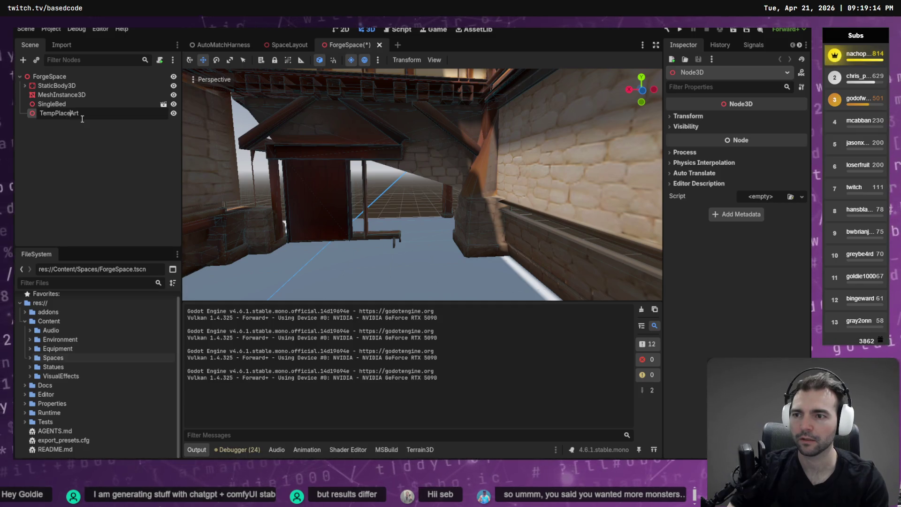
key(Return)
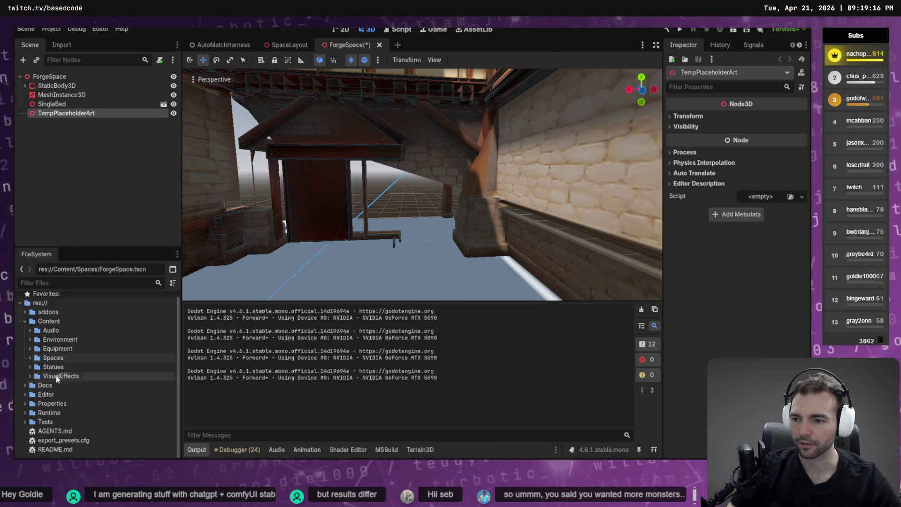
Drag StoneWallPlain.tscn from Environment/Architecture/Interior/Crypts/StoneWall into the room.
click(30, 339)
click(34, 349)
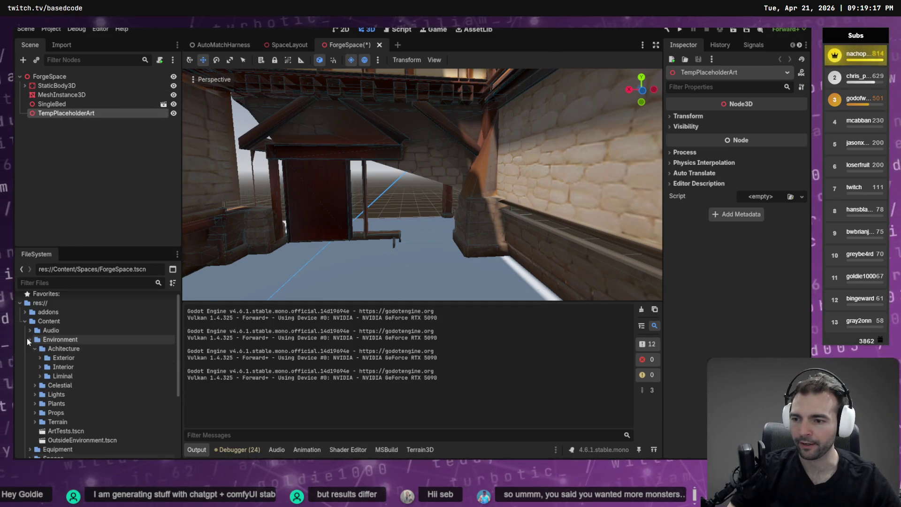
click(40, 366)
click(46, 385)
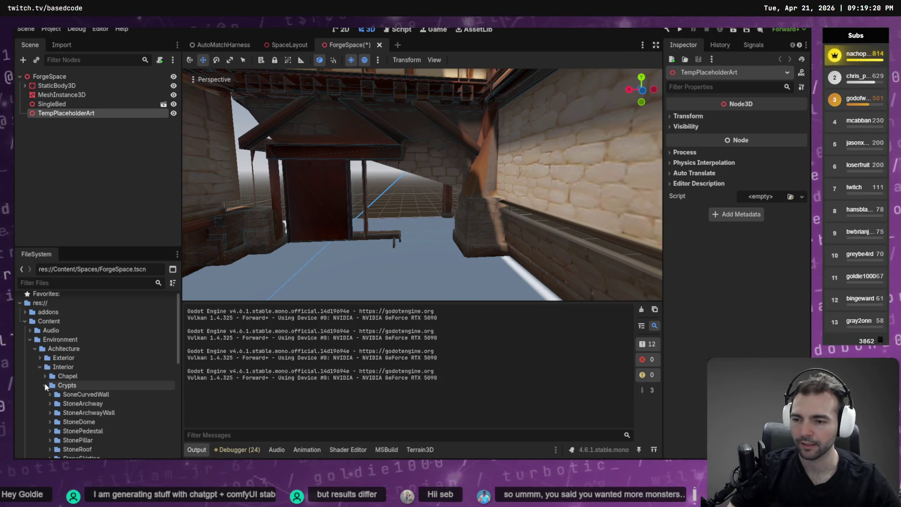
click(45, 376)
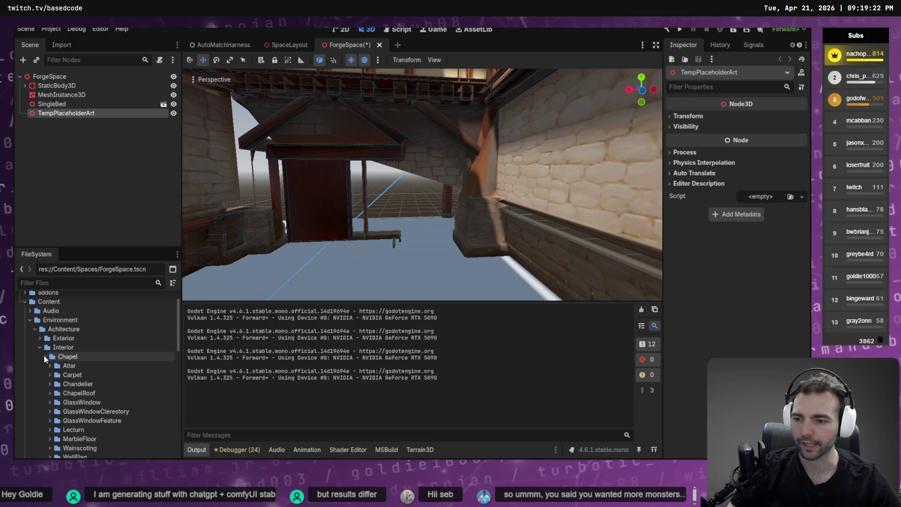
scroll(44, 355, down, 3)
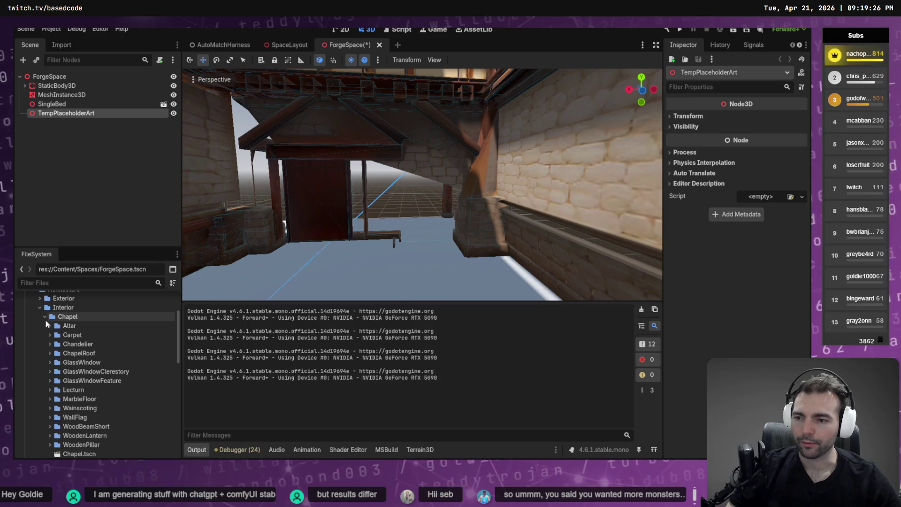
click(45, 316)
click(44, 325)
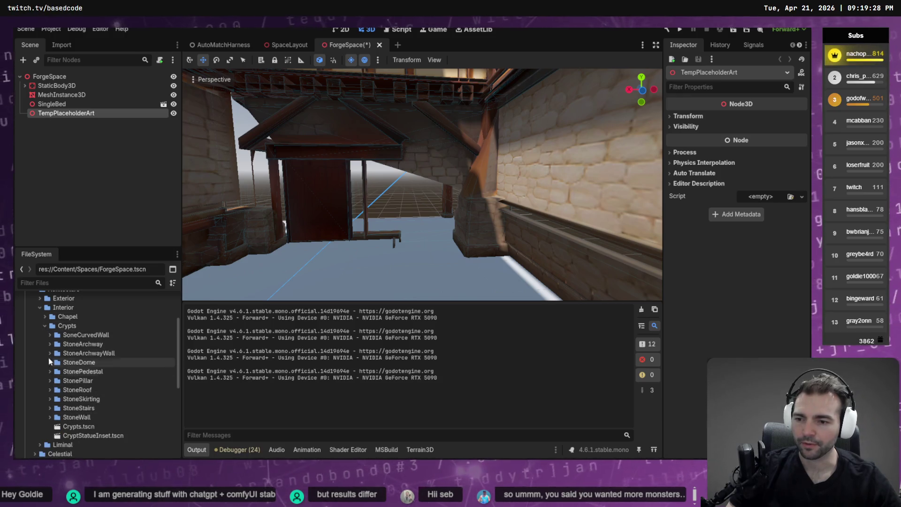
click(49, 417)
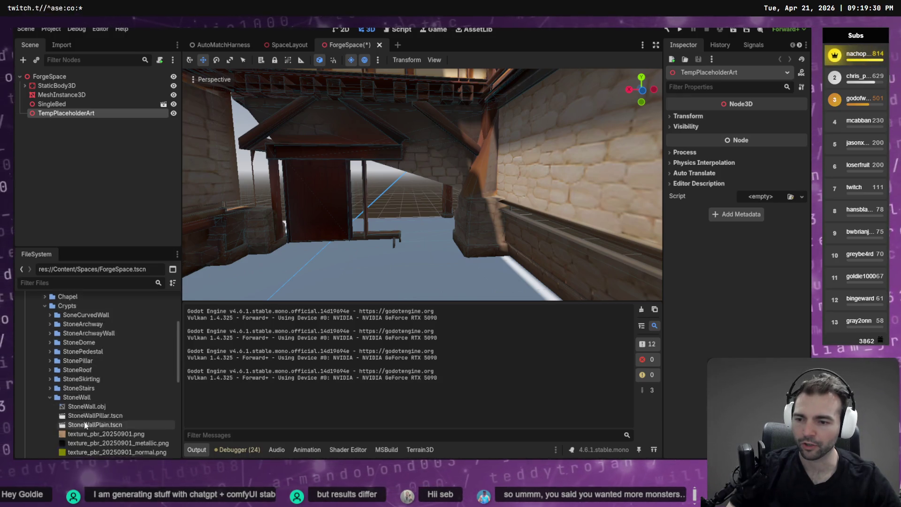
scroll(117, 401, down, 2)
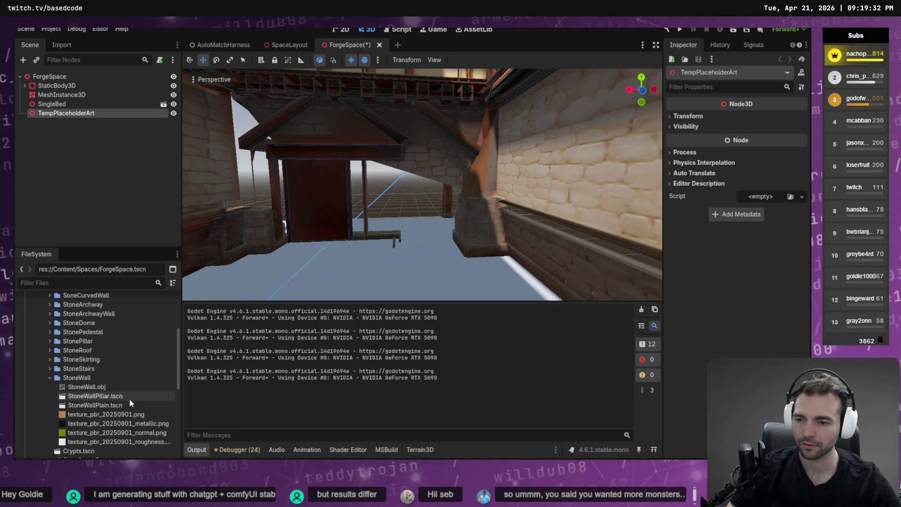
mouse_move(116, 406)
mouse_down()
mouse_move(136, 377)
mouse_move(421, 244)
mouse_move(468, 278)
mouse_move(405, 274)
mouse_move(329, 254)
mouse_move(403, 237)
mouse_move(380, 247)
mouse_move(394, 243)
mouse_move(321, 230)
mouse_move(322, 136)
mouse_up()
Parent StoneWallPlain under TempPlaceholderArt and add a copy shifted 3.32 units along X.
mouse_move(69, 115)
mouse_down()
mouse_move(83, 125)
mouse_move(77, 112)
mouse_up()
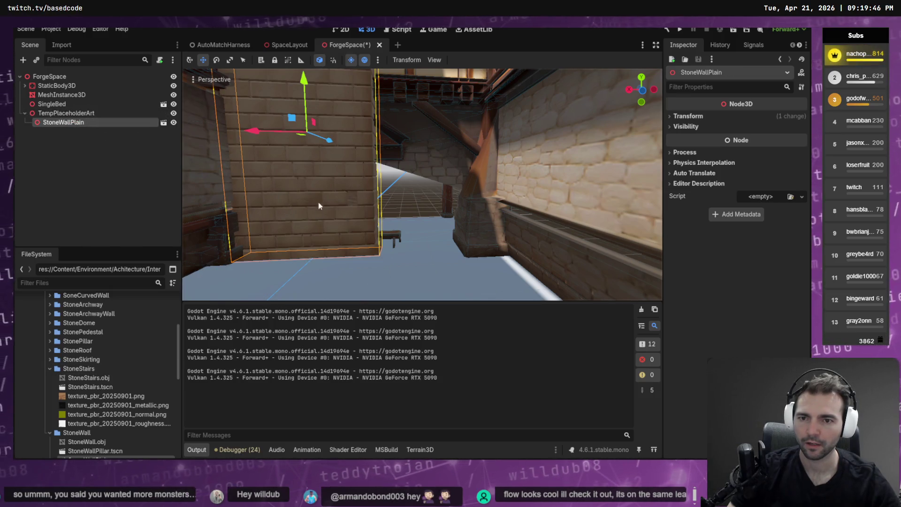
key(ctrl+d)
mouse_move(257, 131)
mouse_down()
mouse_move(422, 143)
mouse_move(394, 145)
mouse_up()
Add another copy of the original wall, rotated about Y and slid along X around the corner.
click(86, 122)
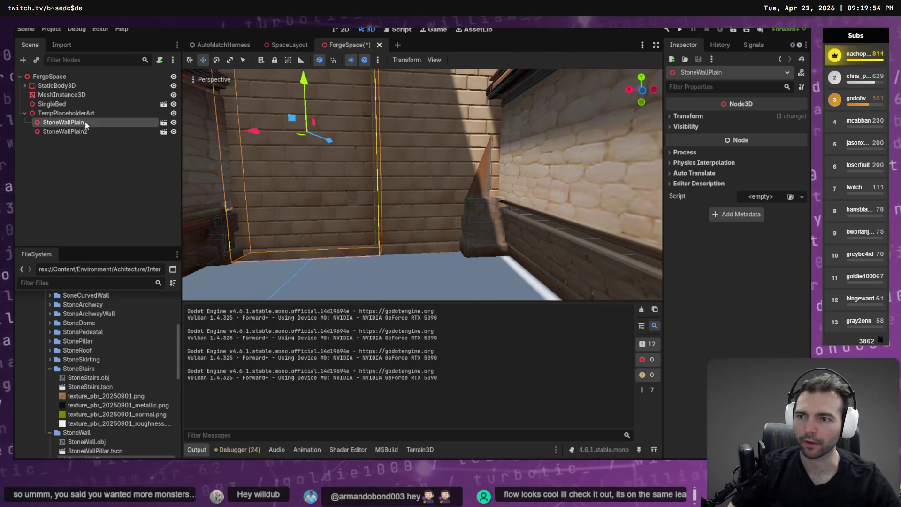
key(ctrl+d)
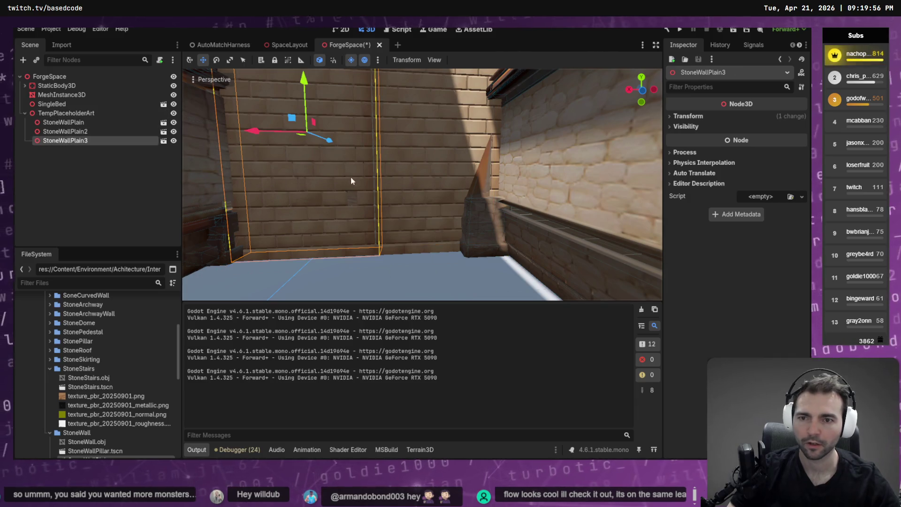
mouse_move(319, 135)
mouse_down()
mouse_move(262, 120)
mouse_move(302, 122)
mouse_move(323, 184)
mouse_move(392, 201)
mouse_up()
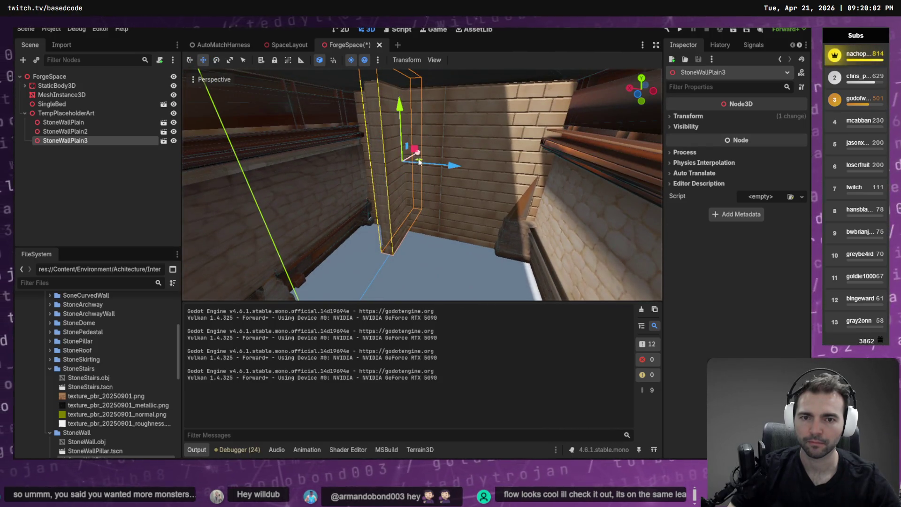
mouse_move(445, 169)
mouse_down()
mouse_move(381, 167)
mouse_move(401, 167)
mouse_move(340, 184)
mouse_move(383, 170)
mouse_up()
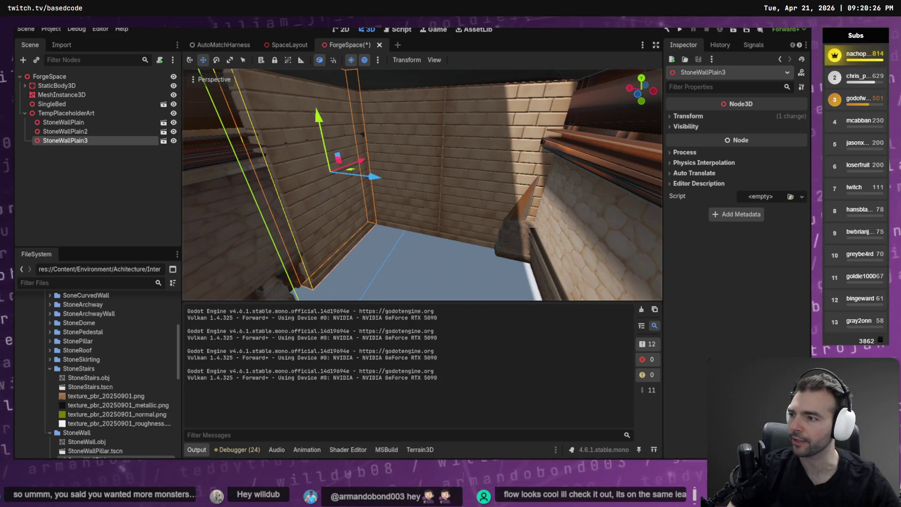
Extend the wall with StoneWallPlain4 (3.32 units along) and StoneWallPlain5 beyond it.
key(f)
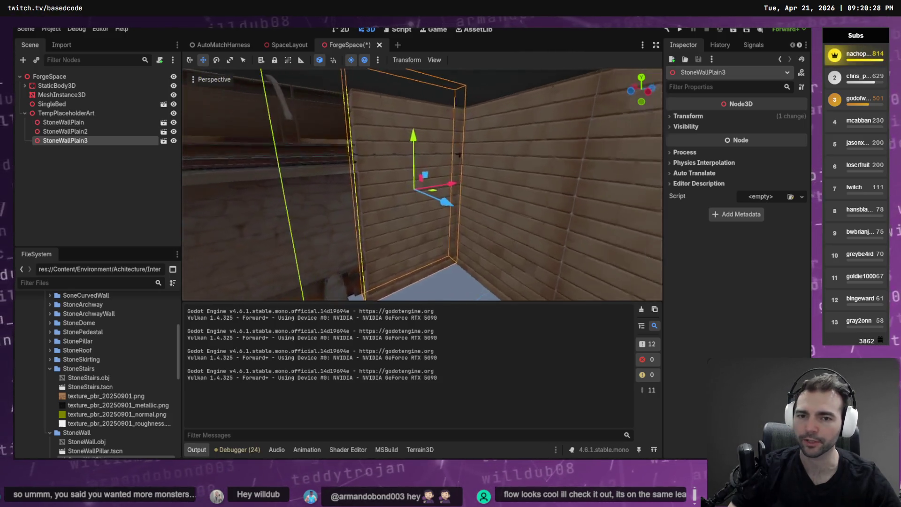
click(65, 123)
click(77, 141)
key(ctrl+d)
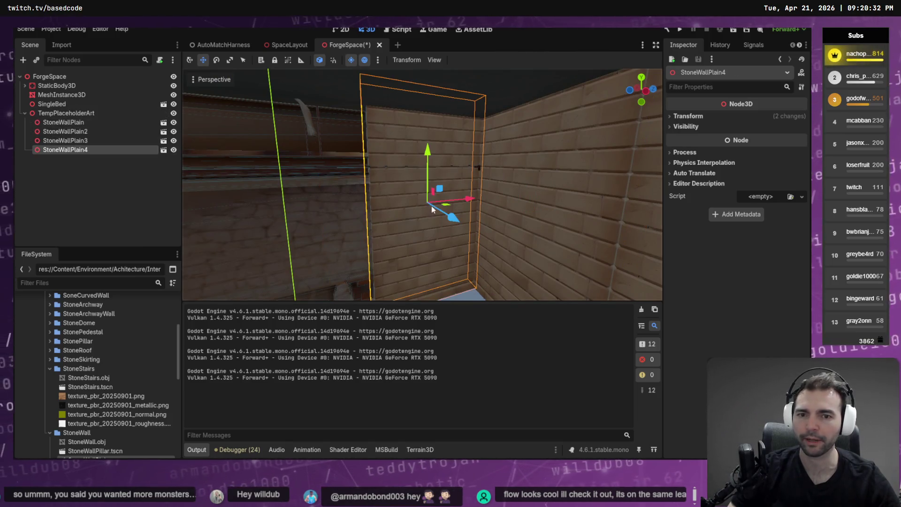
mouse_move(471, 199)
mouse_down()
mouse_move(349, 204)
mouse_move(369, 212)
mouse_move(216, 148)
mouse_up()
click(96, 140)
click(100, 148)
key(ctrl+d)
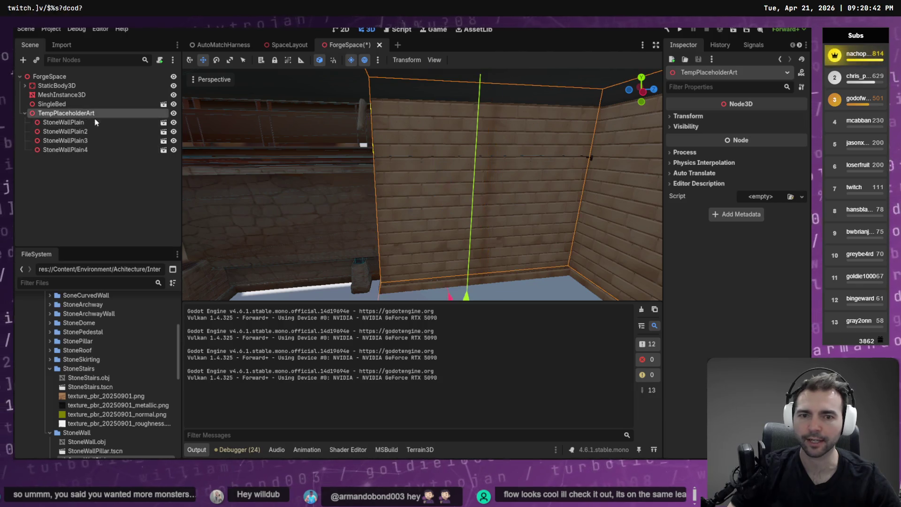
mouse_move(482, 194)
mouse_down()
mouse_move(352, 195)
mouse_move(470, 179)
mouse_move(370, 195)
mouse_up()
Nudge StoneWallPlain and StoneWallPlain2 along Z, and shift walls 3–5 slightly along X.
click(371, 195)
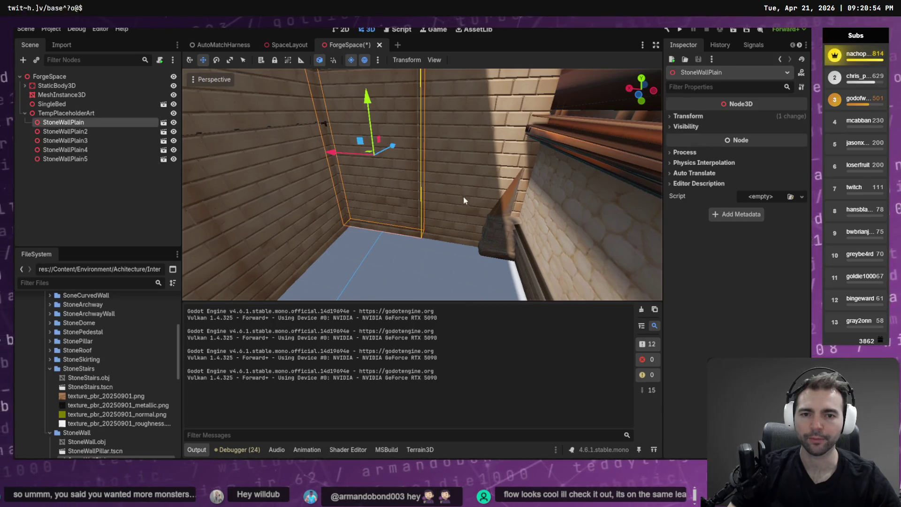
shift+click(471, 196)
click(70, 149)
shift+click(71, 140)
drag(427, 148, 445, 151)
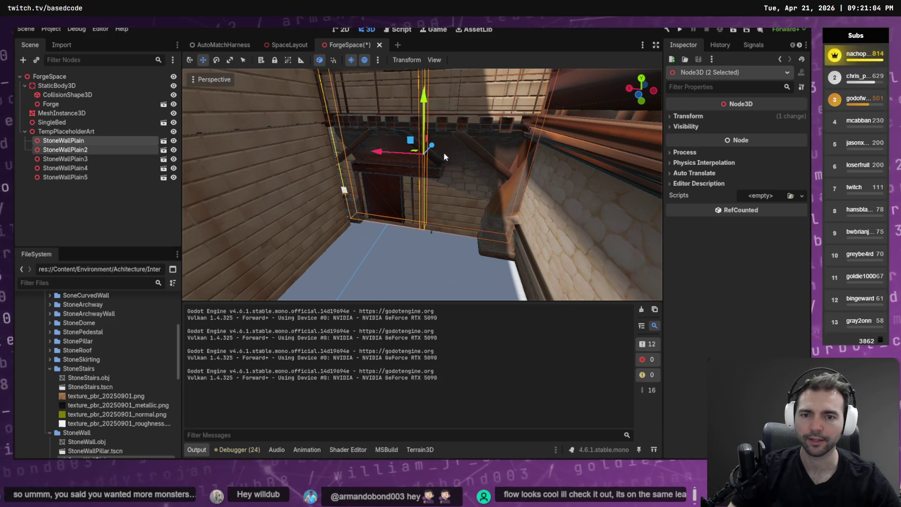
click(363, 192)
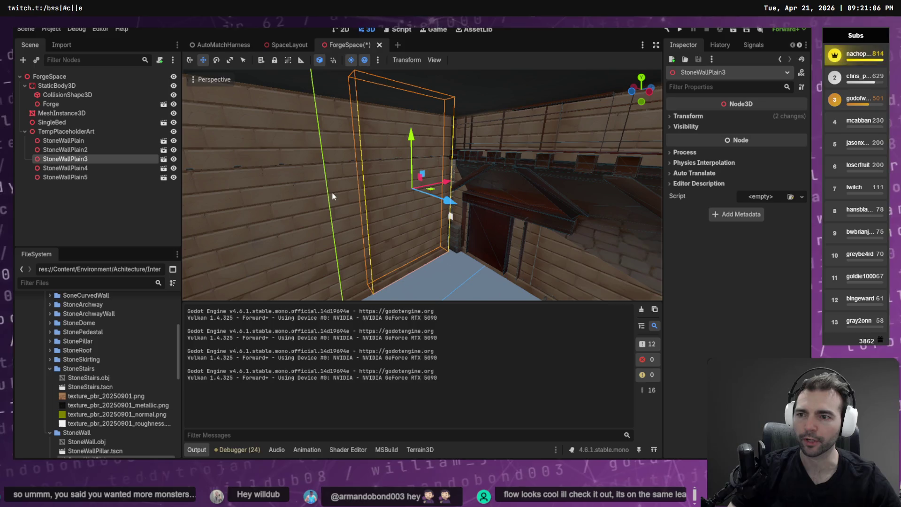
shift+click(75, 177)
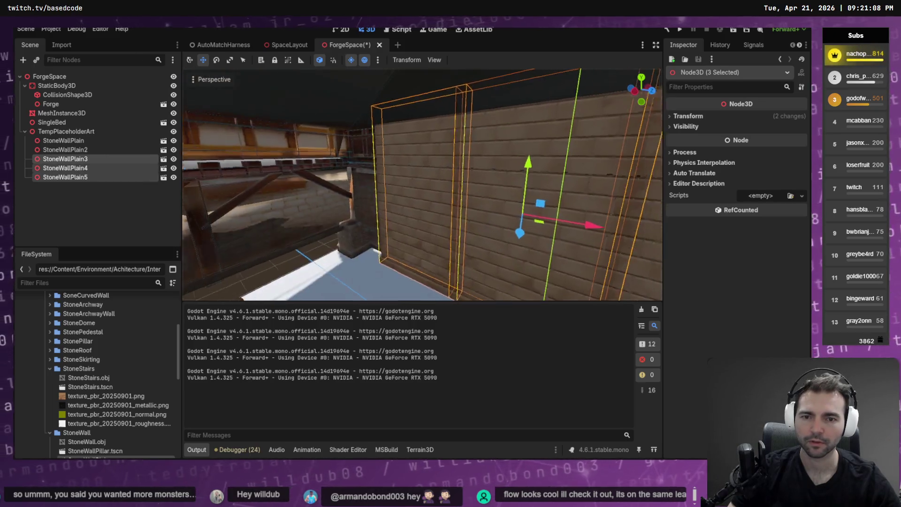
drag(406, 212, 408, 211)
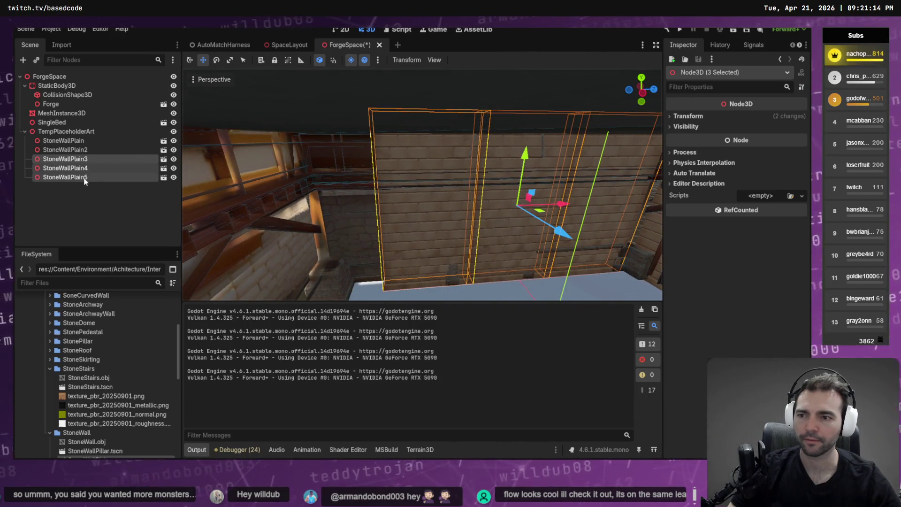
Duplicate StoneWallPlain5 into StoneWallPlain6, 3.35 units further along the wall.
click(70, 177)
key(ctrl+d)
mouse_move(483, 211)
mouse_down()
mouse_move(324, 214)
mouse_move(382, 220)
mouse_up()
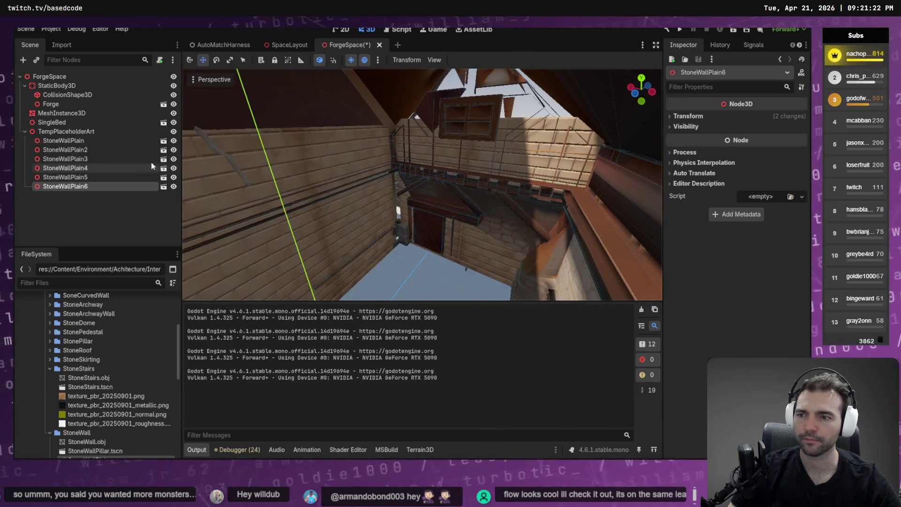
Duplicate StoneWallPlain and StoneWallPlain2 and nudge the copies slightly along Z.
click(91, 142)
ctrl+click(89, 151)
key(ctrl+d)
mouse_move(404, 167)
mouse_down()
mouse_move(544, 175)
mouse_move(331, 217)
mouse_up()
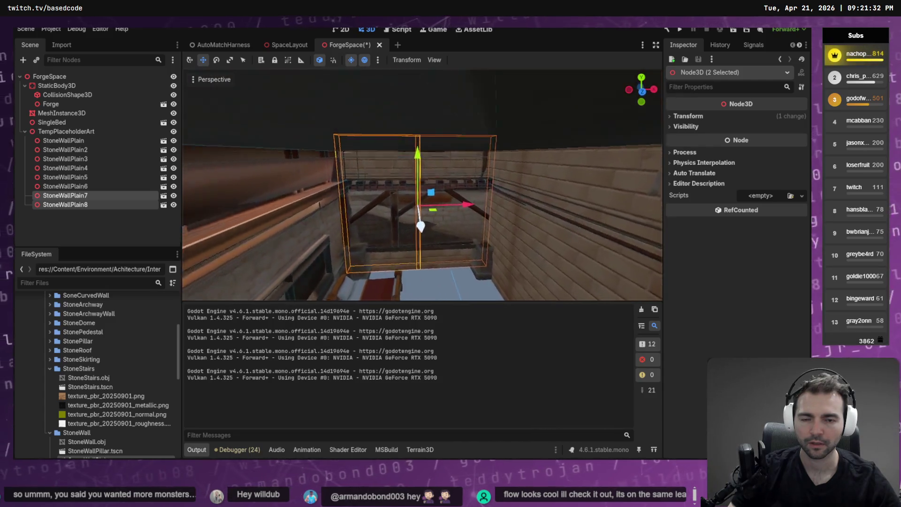
key(w)
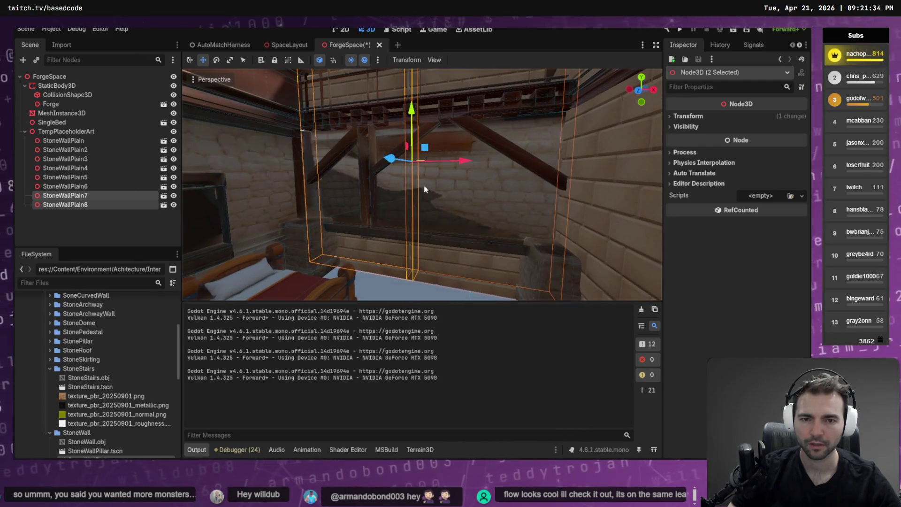
drag(394, 162, 393, 160)
key(s)
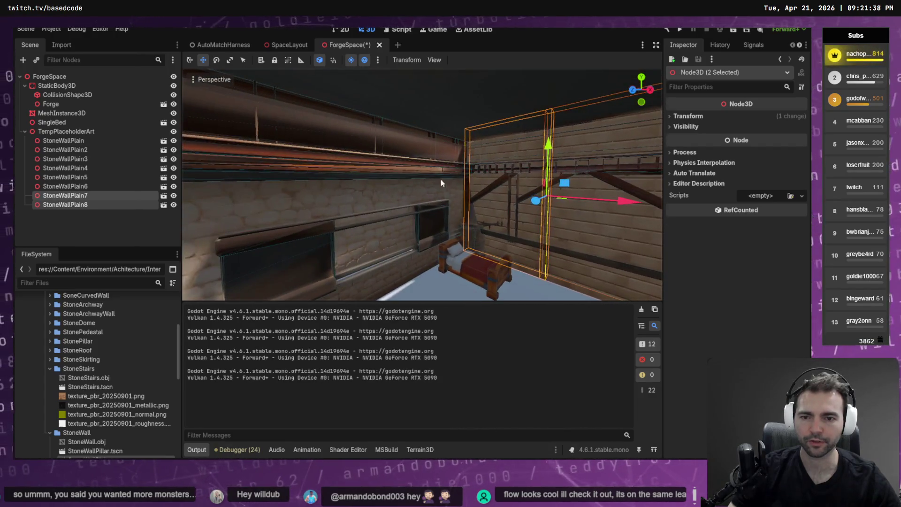
Duplicate StoneWallPlain3–6 and move the copies about -6.7 units along X to the opposite corridor side.
click(91, 158)
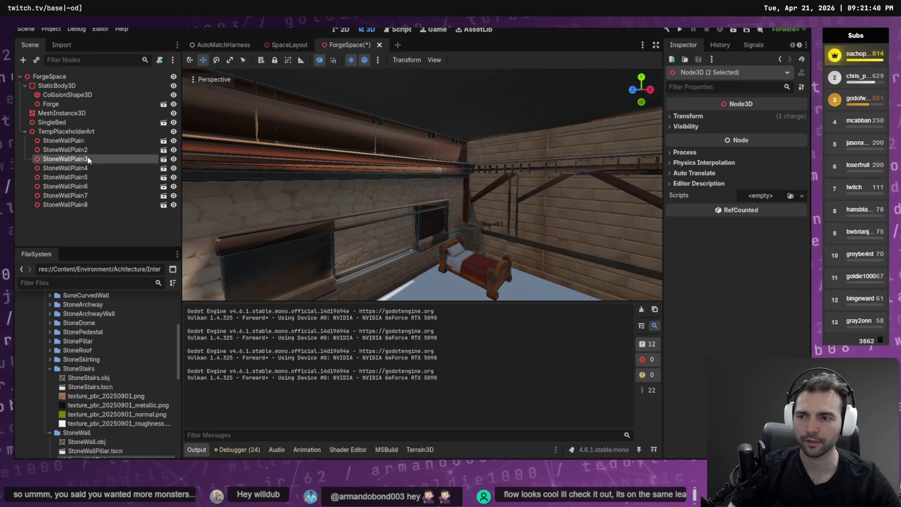
shift+click(88, 186)
key(f)
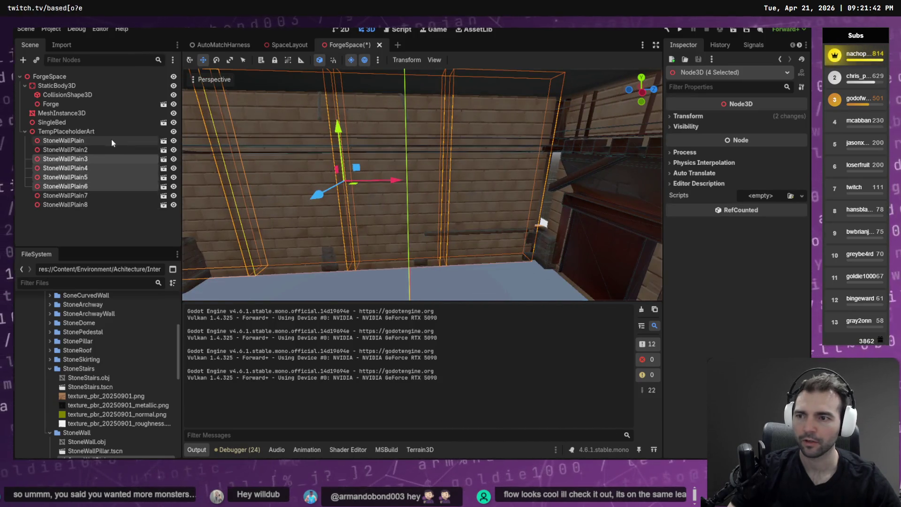
key(ctrl+d)
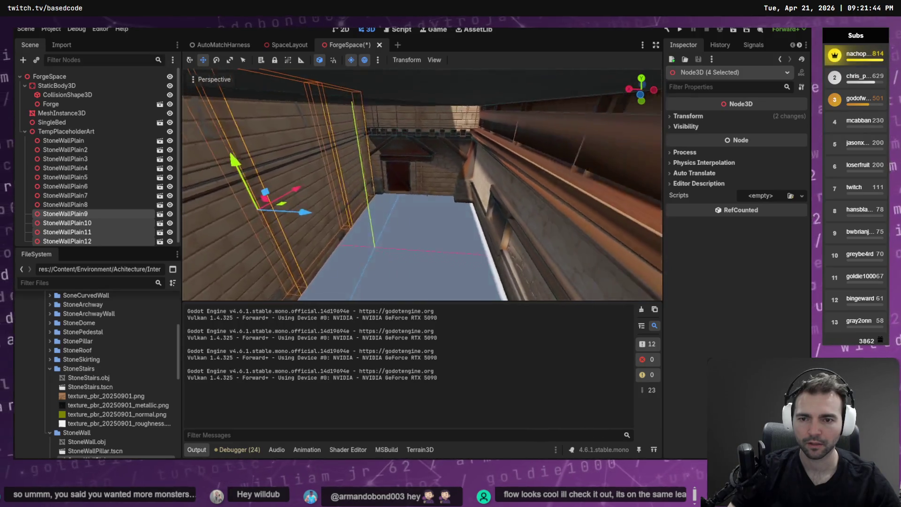
key(g)
key(x)
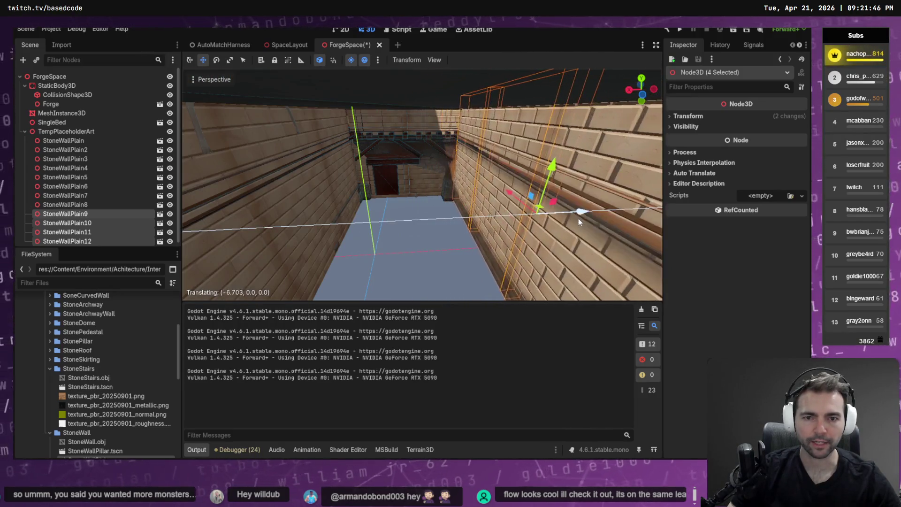
click(587, 218)
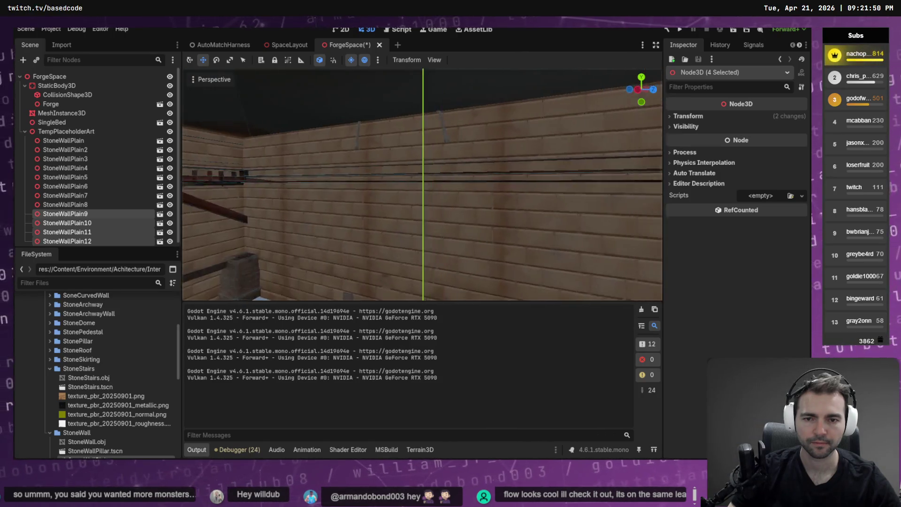
key(s)
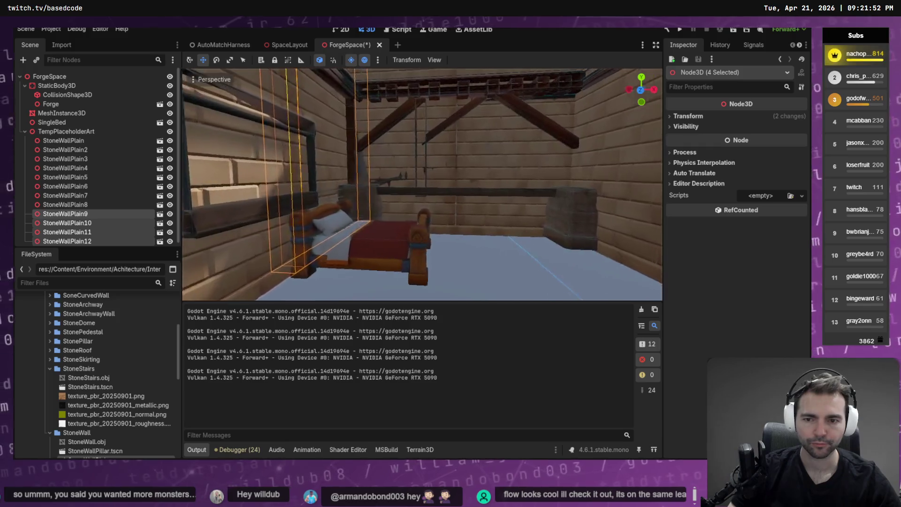
key(w)
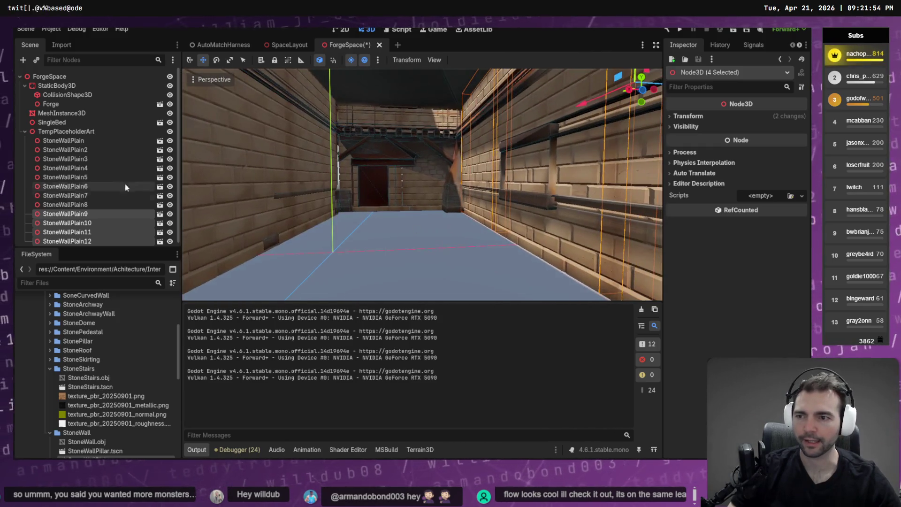
Expand Chapel/MarbleFloor in the FileSystem and drag a MarbleFloor piece onto the corridor floor.
scroll(89, 358, down, 3)
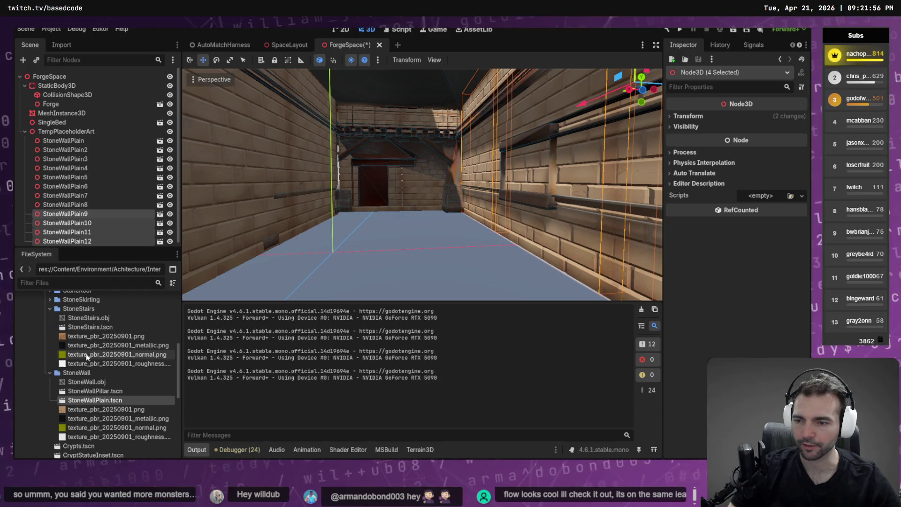
scroll(77, 340, down, 3)
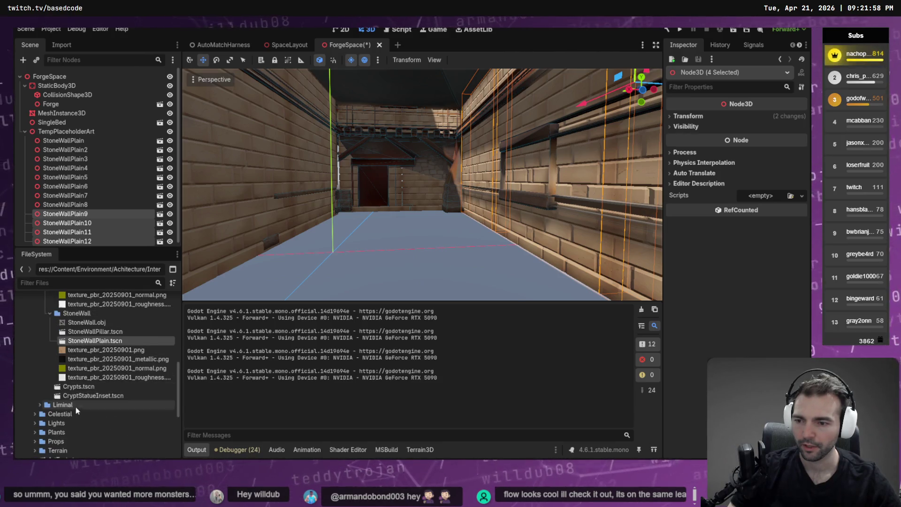
scroll(77, 410, up, 4)
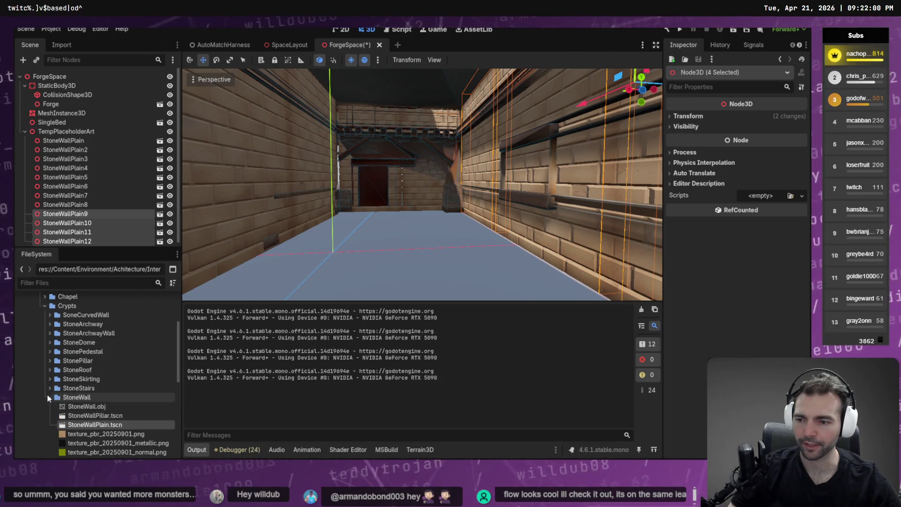
click(49, 397)
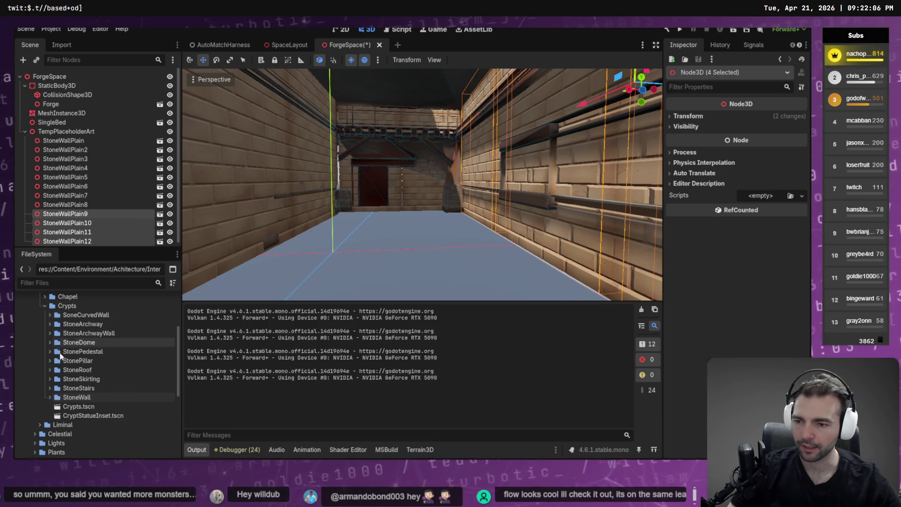
click(46, 297)
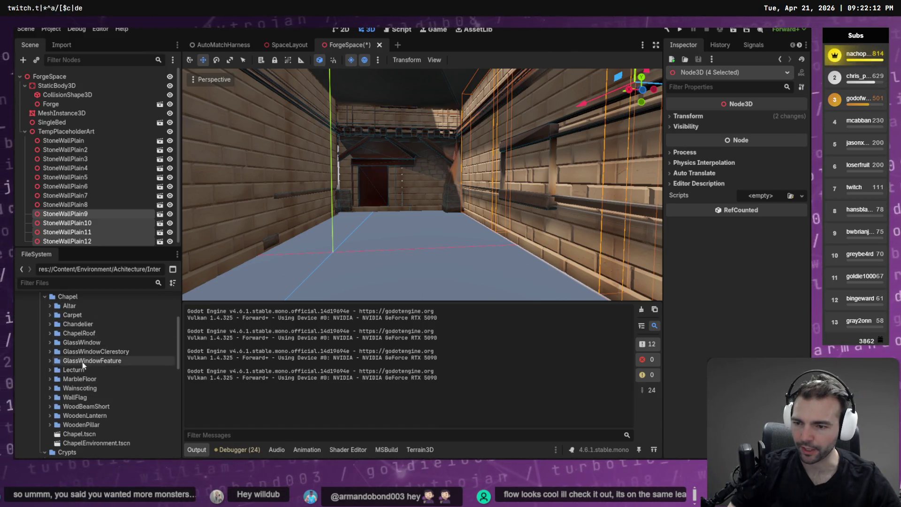
click(50, 379)
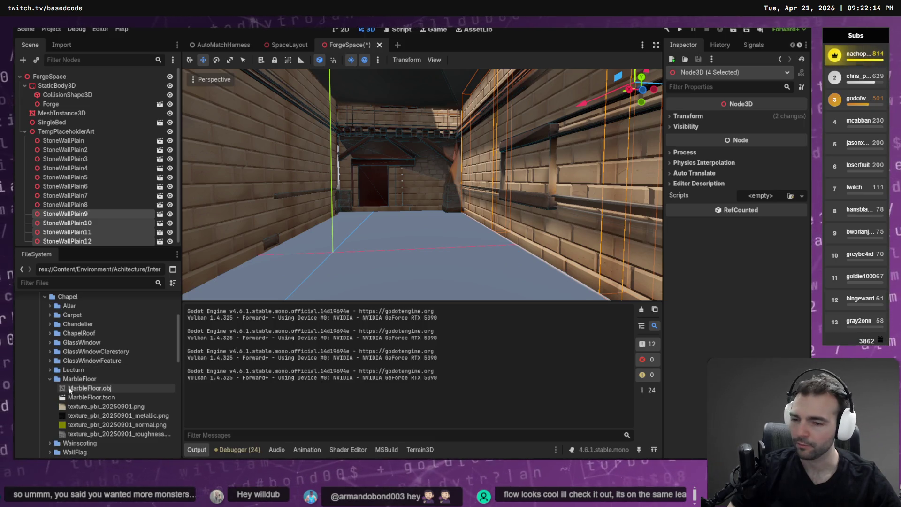
mouse_move(99, 395)
mouse_down()
mouse_move(164, 389)
mouse_move(336, 241)
mouse_move(372, 226)
mouse_up()
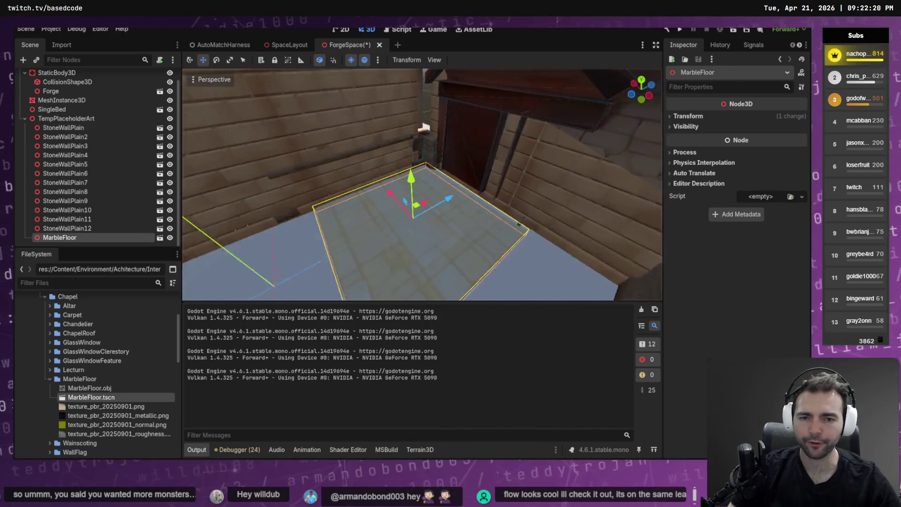
Shift the marble floor piece along Z and place a MarbleFloor2 copy beside it along X.
mouse_move(464, 204)
mouse_down()
mouse_move(485, 210)
mouse_move(471, 213)
mouse_move(481, 212)
mouse_move(451, 190)
mouse_up()
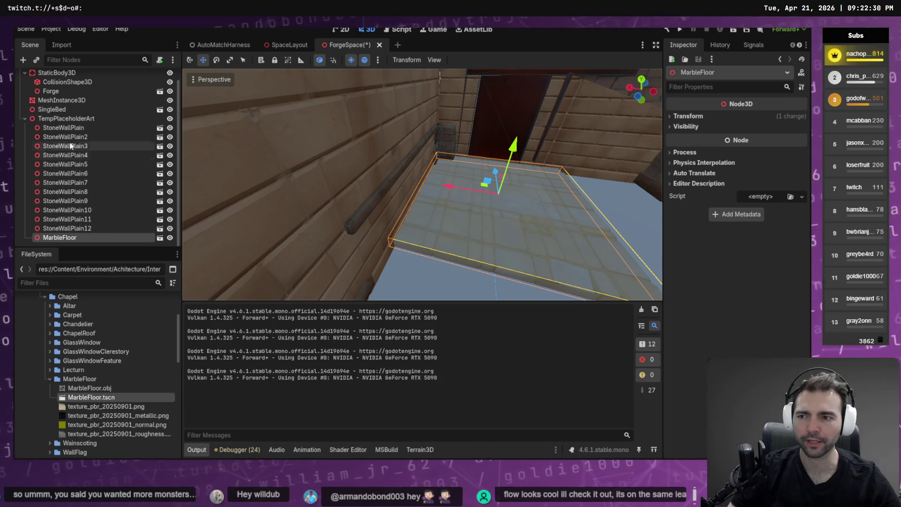
key(ctrl+d)
scroll(351, 198, down, 4)
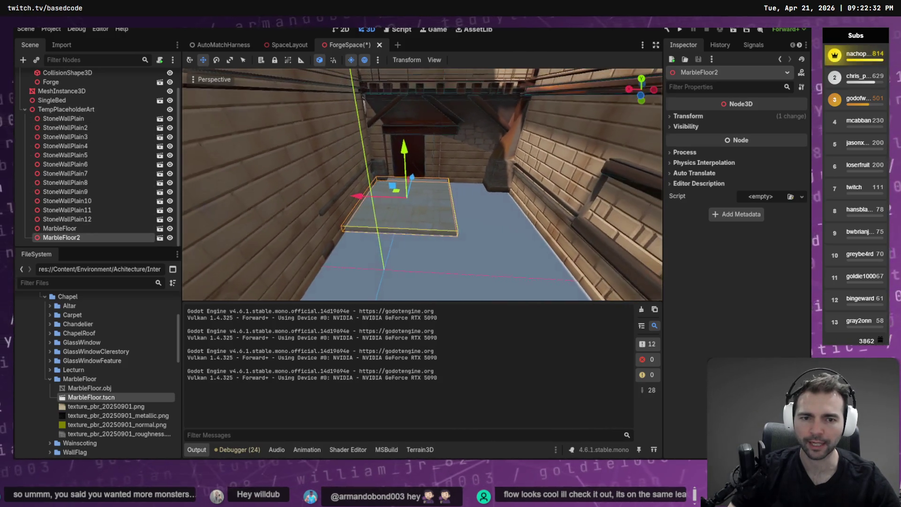
drag(355, 198, 449, 197)
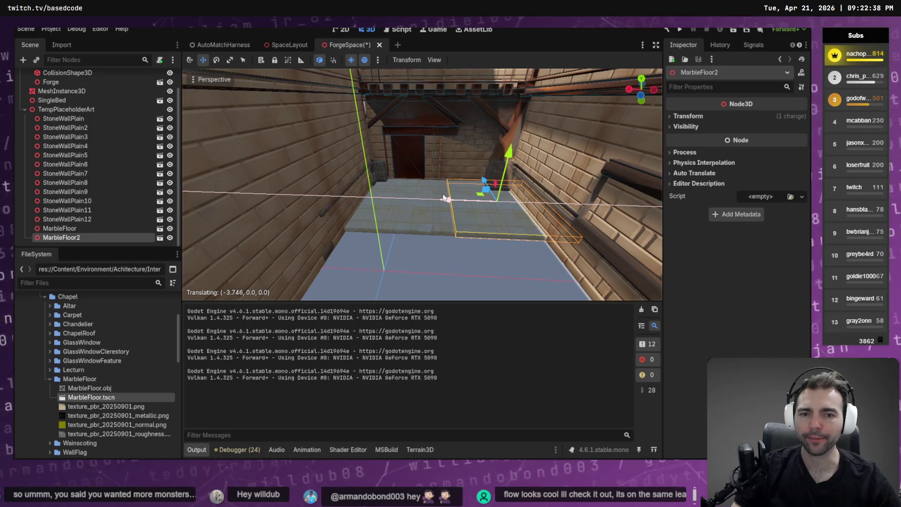
drag(444, 198, 446, 197)
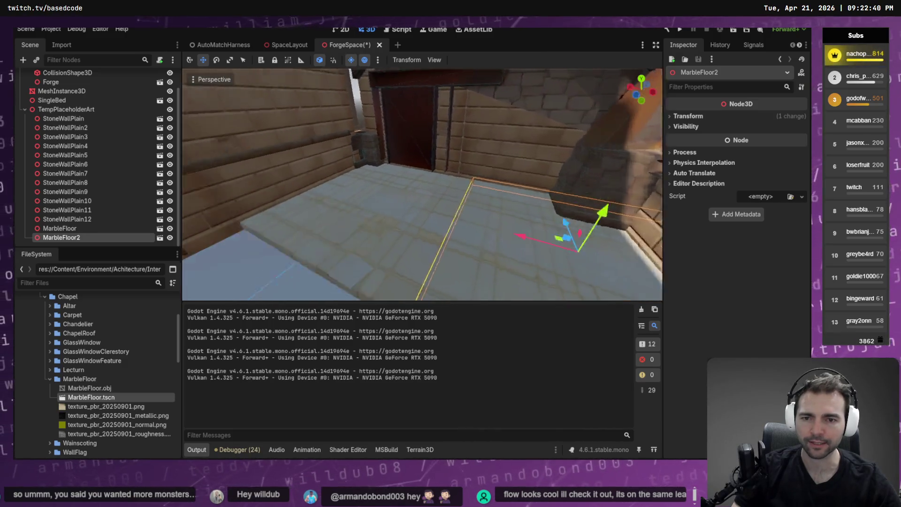
Duplicate both floor pieces along Z toward the bed, then duplicate that pair again.
shift+click(69, 228)
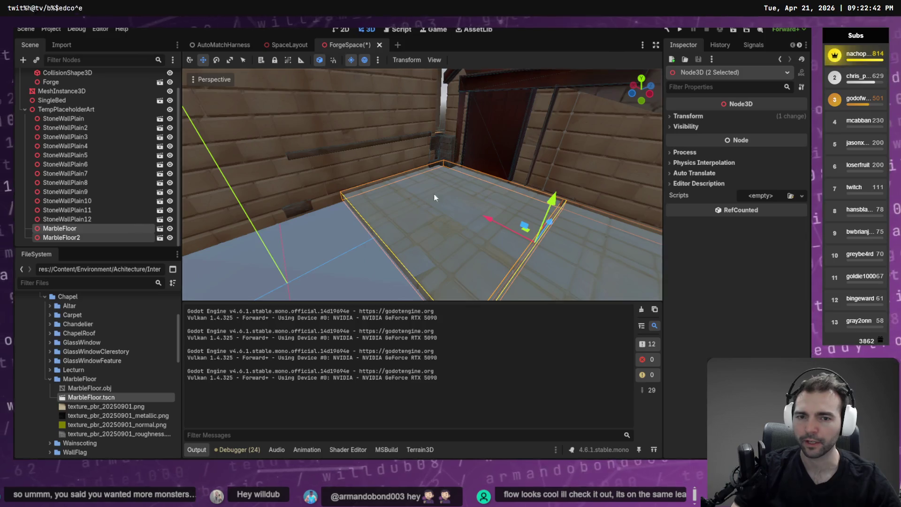
key(f)
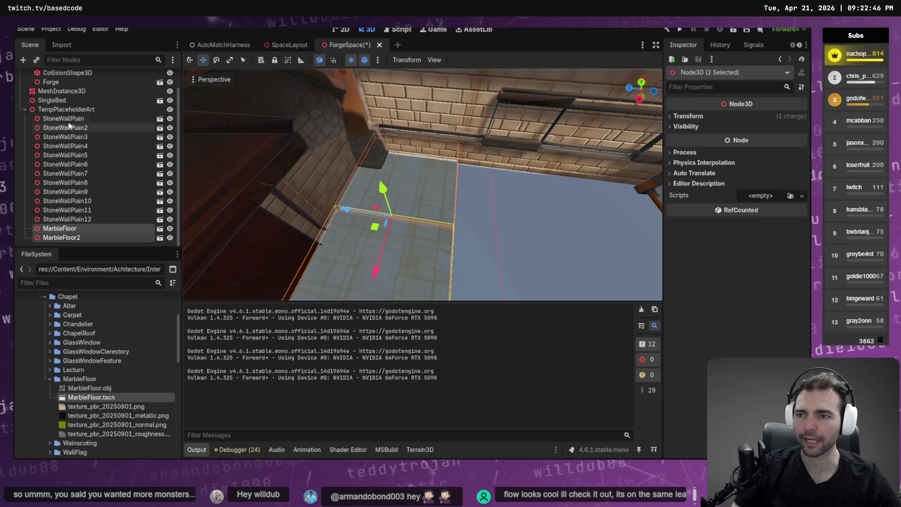
key(ctrl+d)
mouse_move(342, 208)
mouse_down()
mouse_move(500, 215)
mouse_move(476, 226)
mouse_move(462, 217)
mouse_up()
key(w)
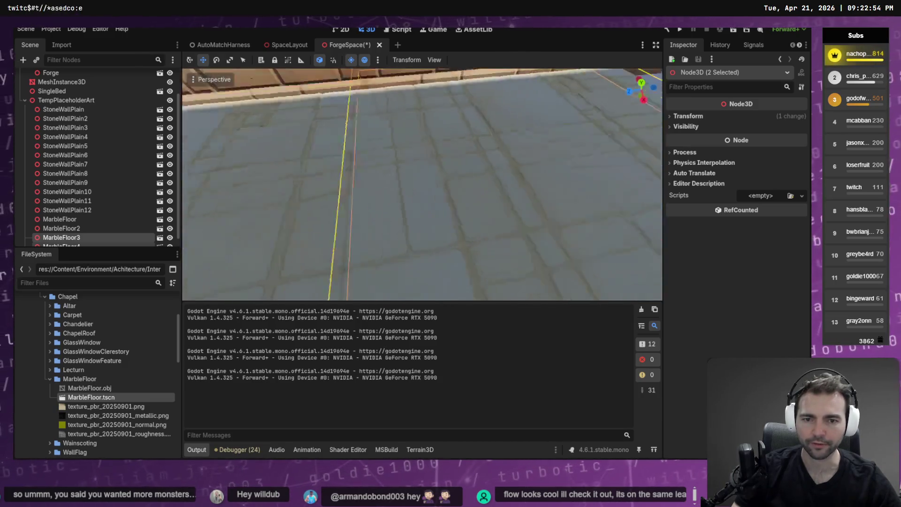
key(s)
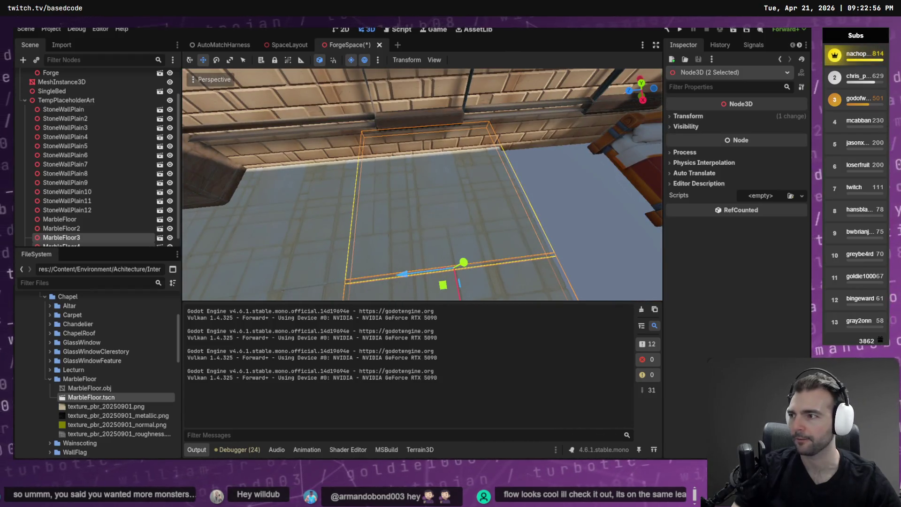
key(s)
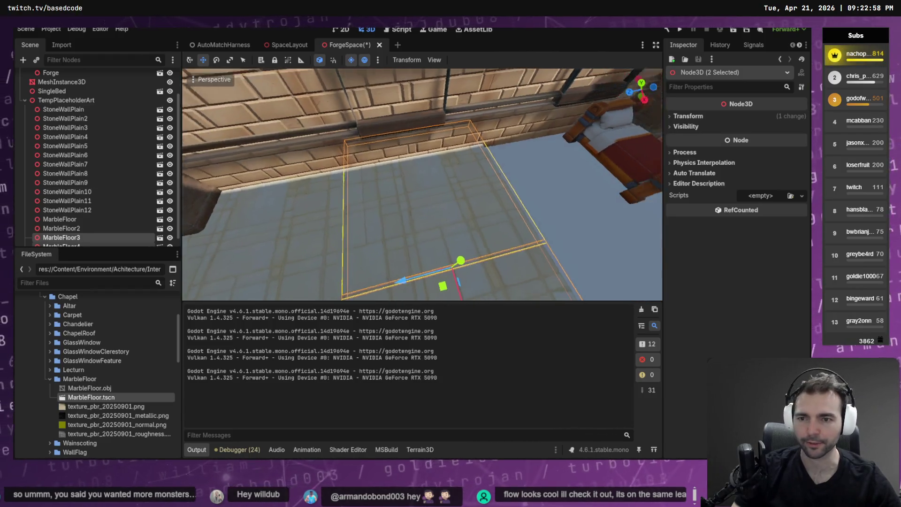
scroll(51, 130, down, 1)
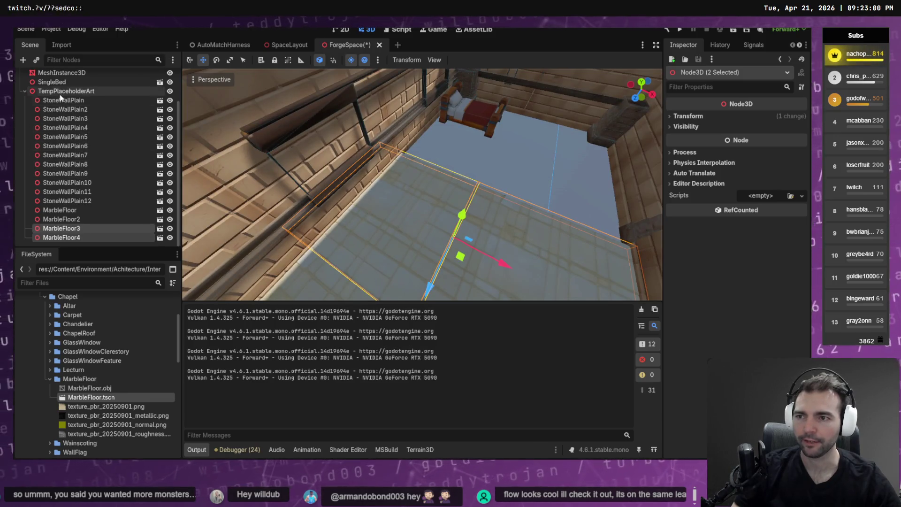
key(s)
key(s)
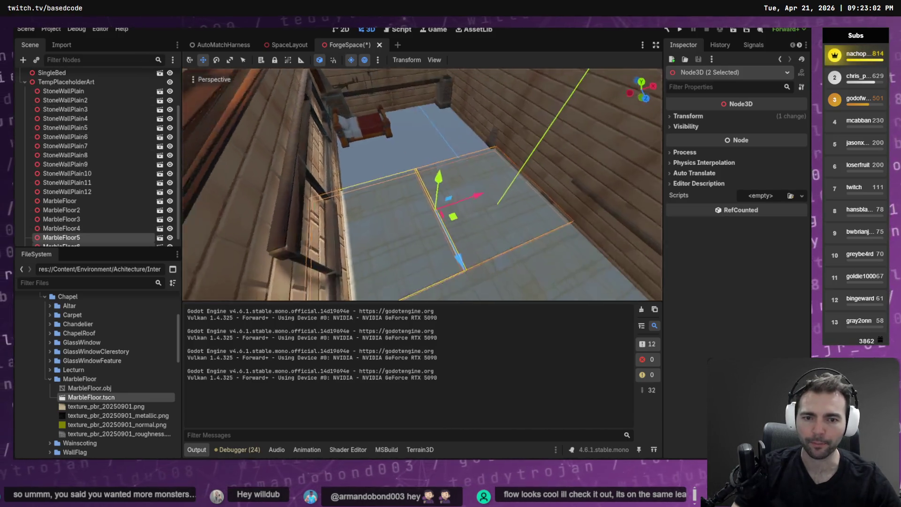
mouse_move(438, 233)
mouse_down()
mouse_move(342, 178)
mouse_move(370, 172)
mouse_move(339, 125)
mouse_up()
key(ctrl+d)
Save ForgeSpace and launch the AutoMatchHarness test match with F6.
key(ctrl+s)
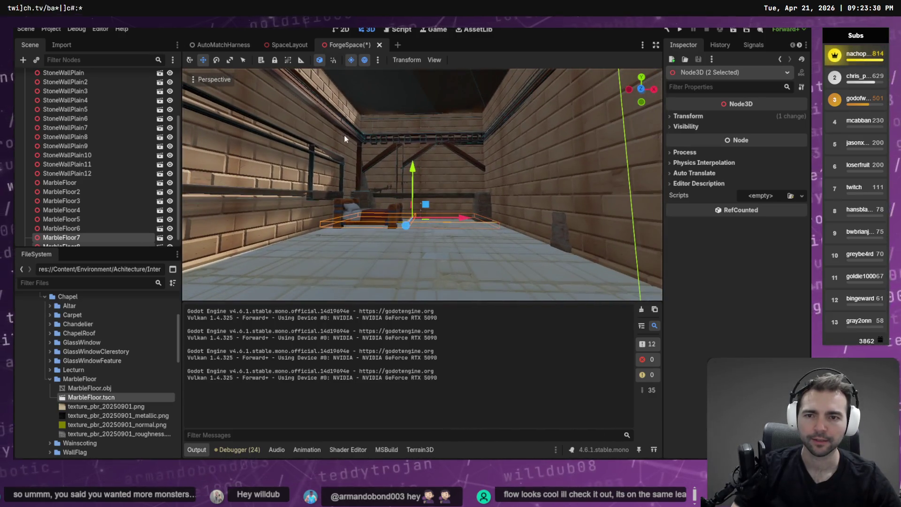
click(229, 46)
key(F6)
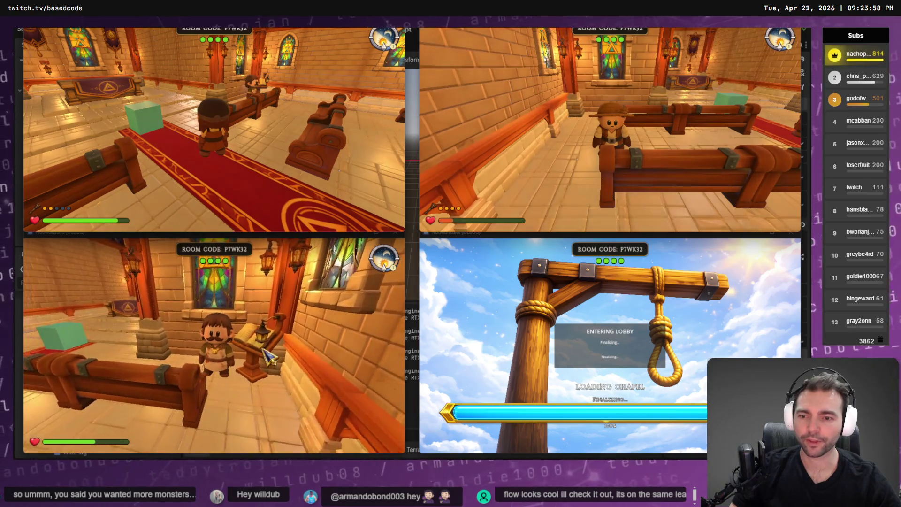
Dismiss one game window's pause menu, then stop the running test match.
key(Escape)
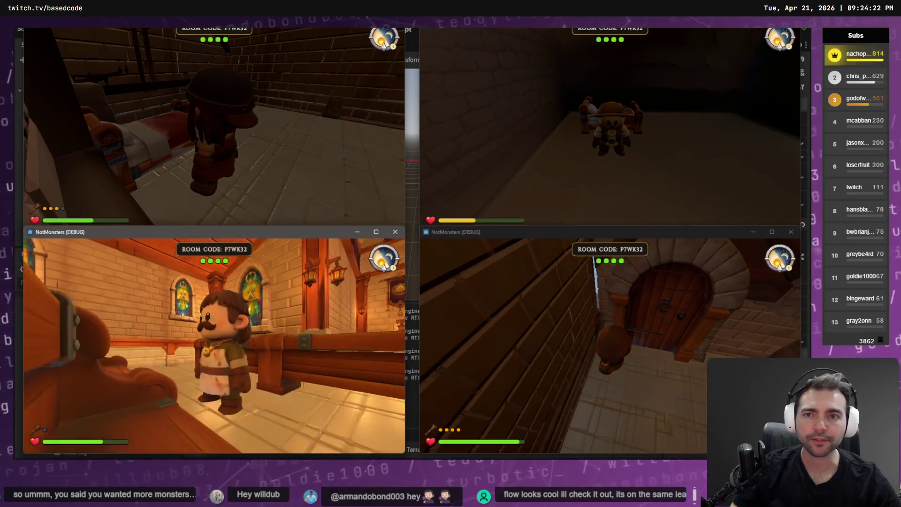
key(F8)
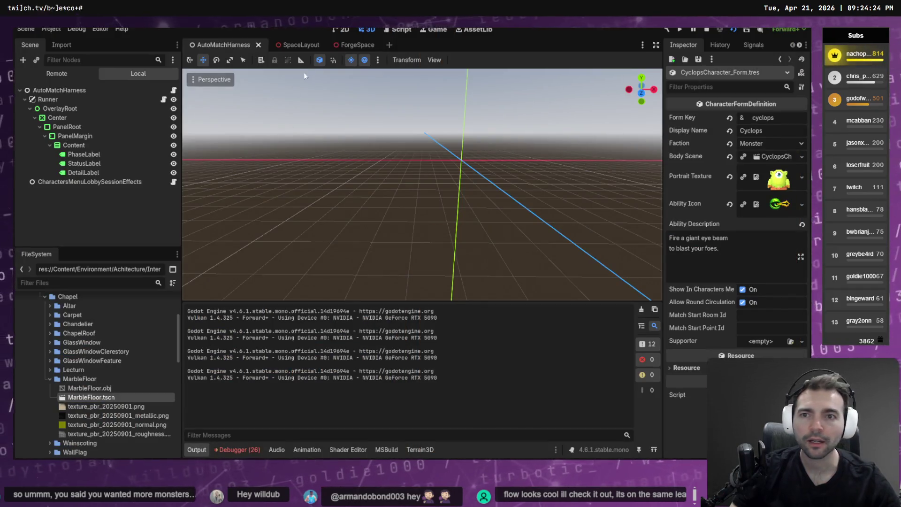
In ForgeSpace, shift StoneWallPlain and StoneWallPlain2 along X and Z.
click(353, 44)
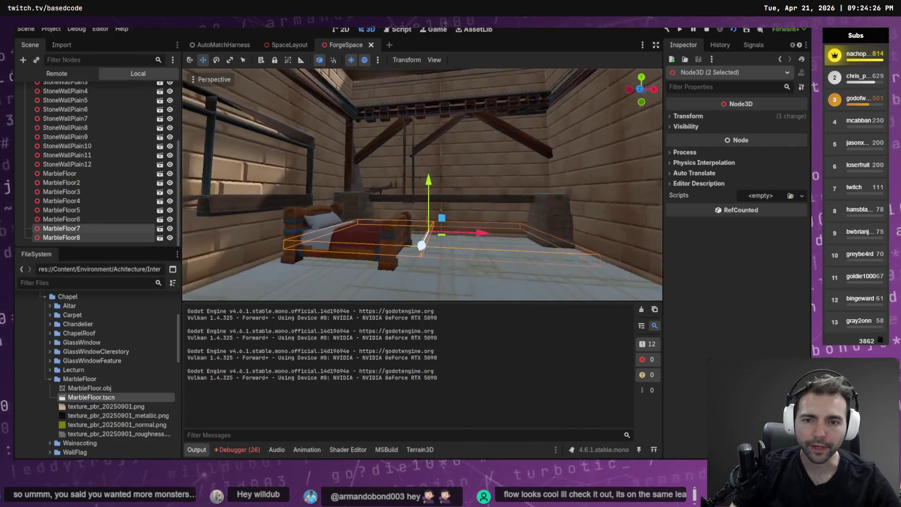
key(w)
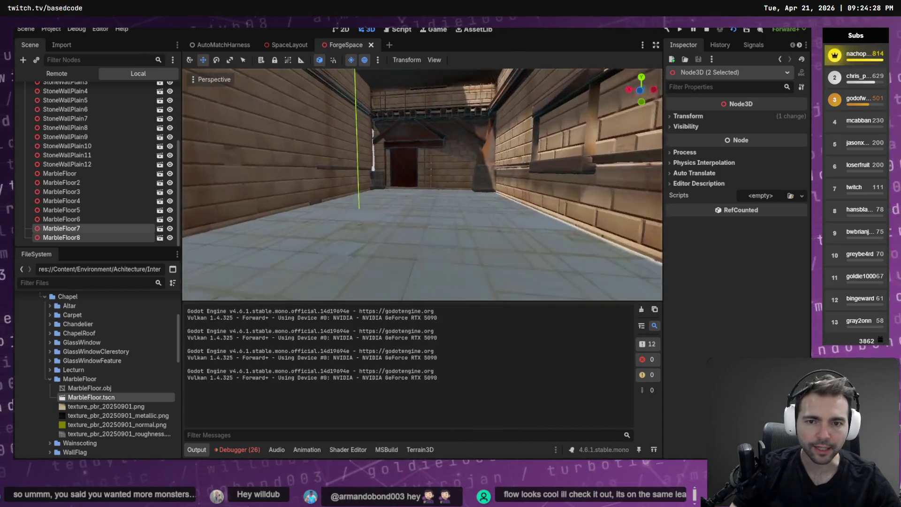
click(354, 185)
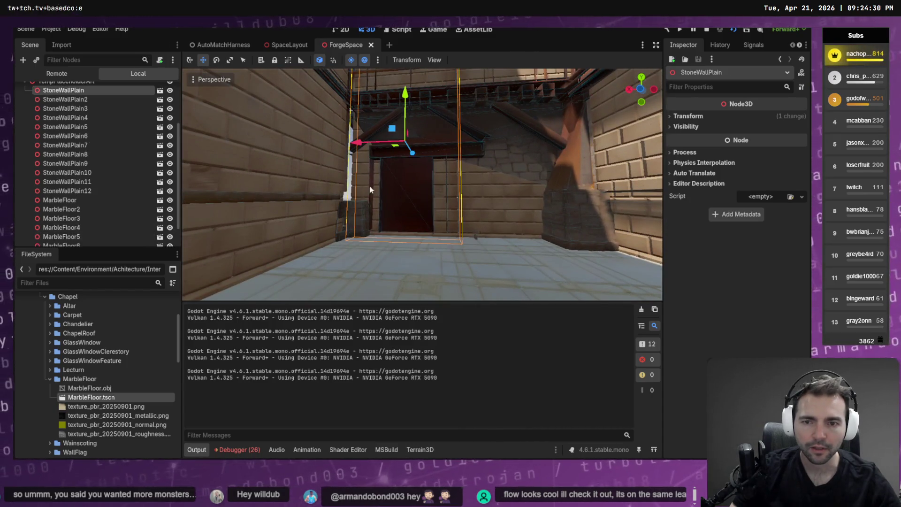
shift+click(459, 181)
drag(415, 142, 408, 143)
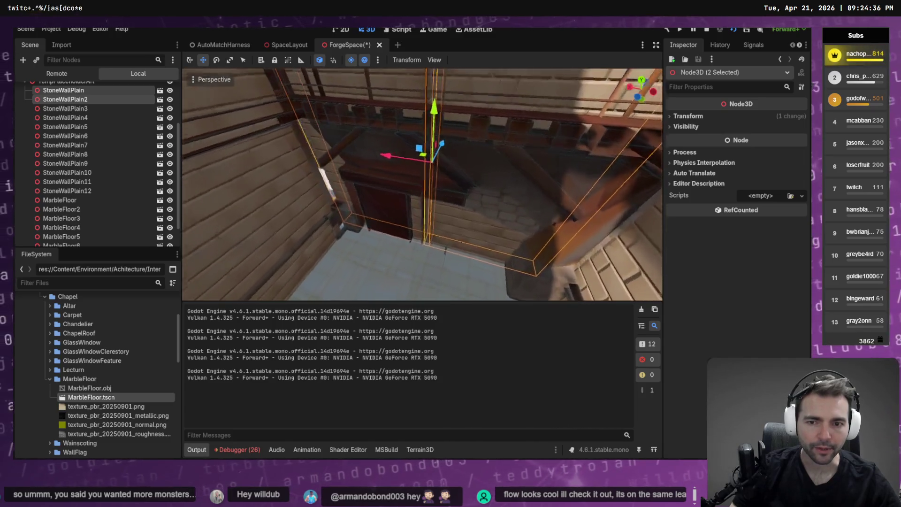
drag(455, 149, 331, 200)
Move StoneWallPlain3 through StoneWallPlain6 along the Z axis.
click(353, 205)
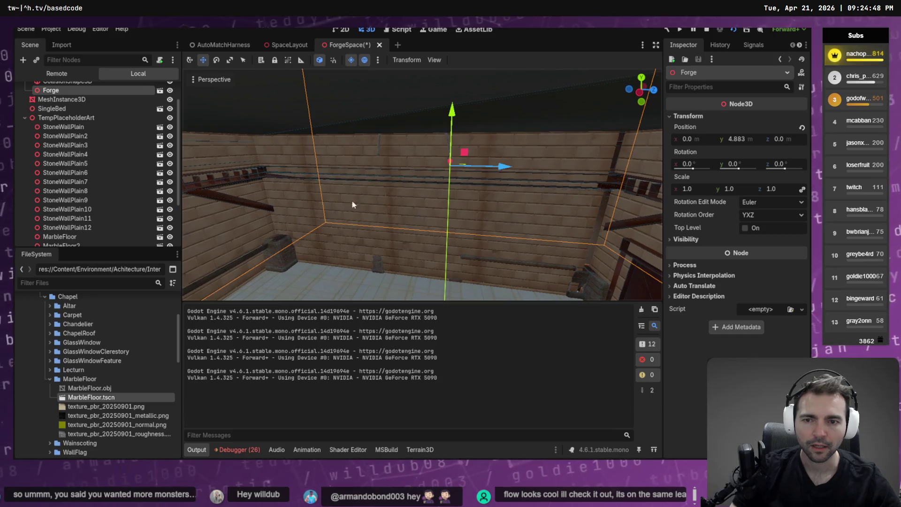
click(72, 145)
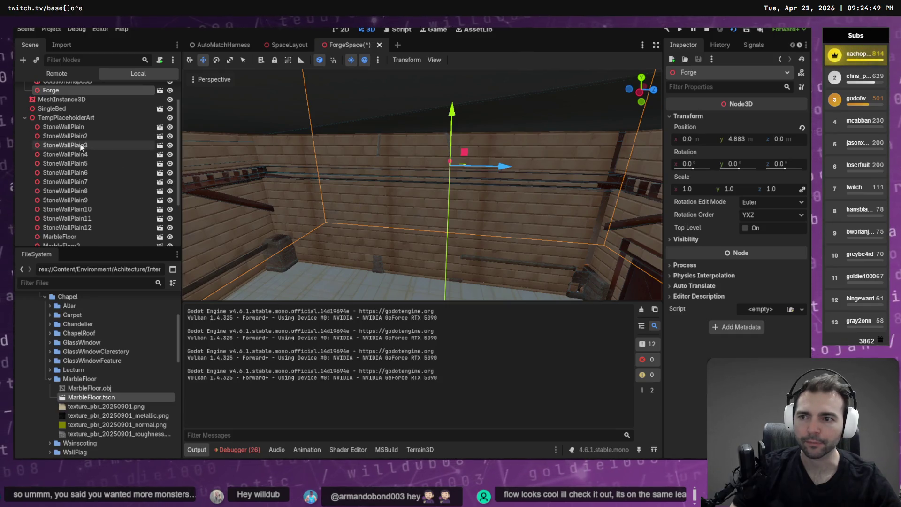
shift+click(94, 181)
drag(409, 210, 400, 214)
ctrl+click(91, 180)
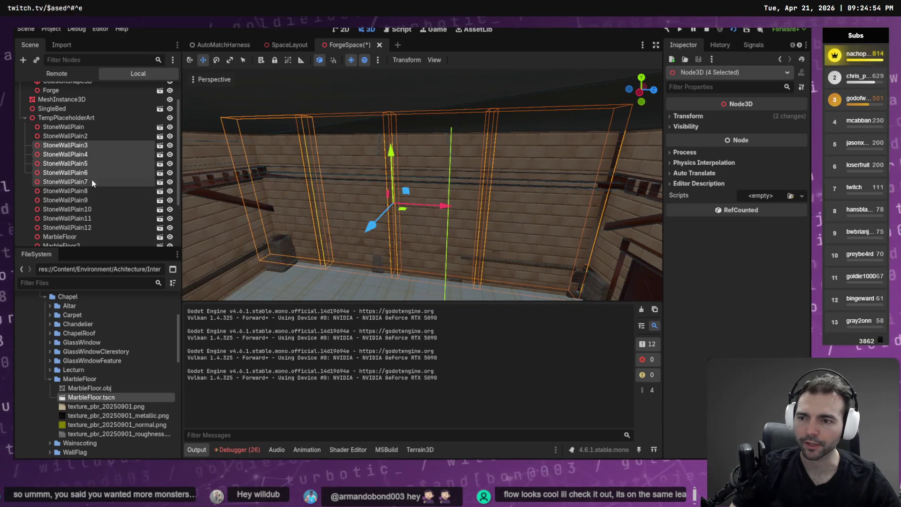
drag(446, 205, 464, 203)
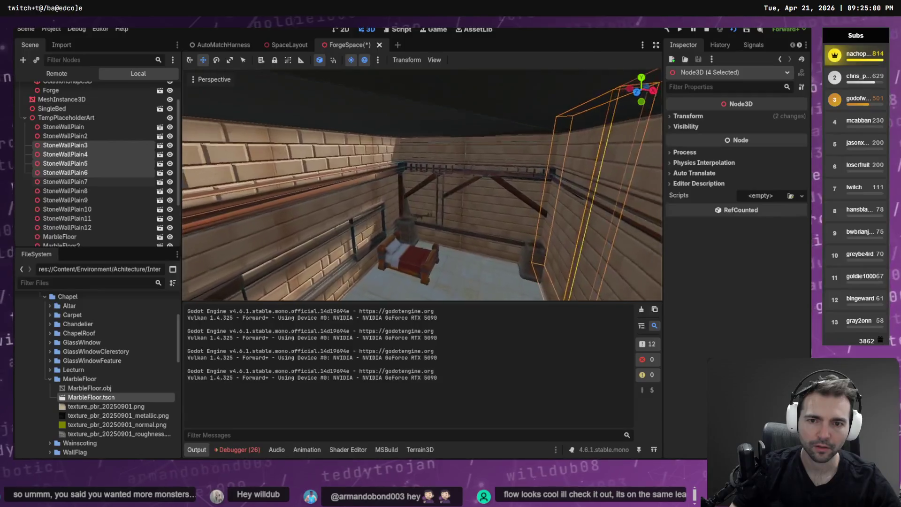
Push StoneWallPlain9–12 along Z, save the scene and run the game with F5.
key(w)
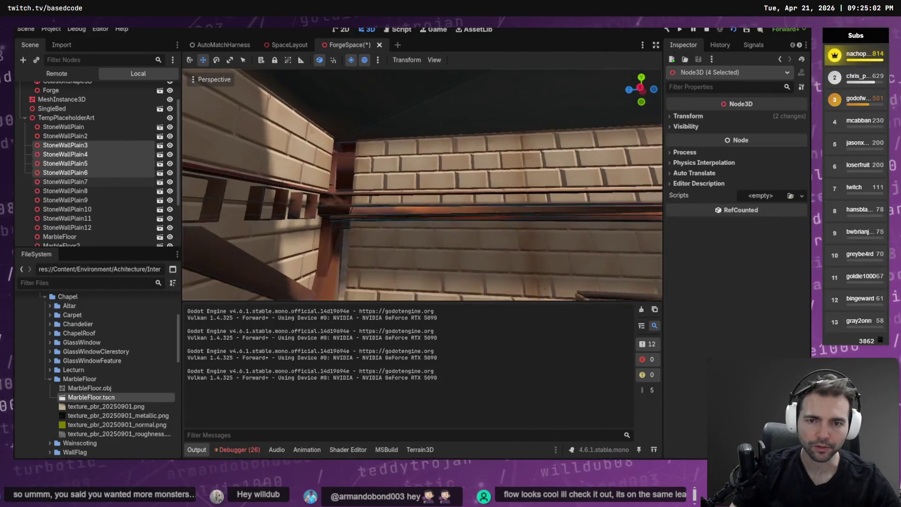
key(d)
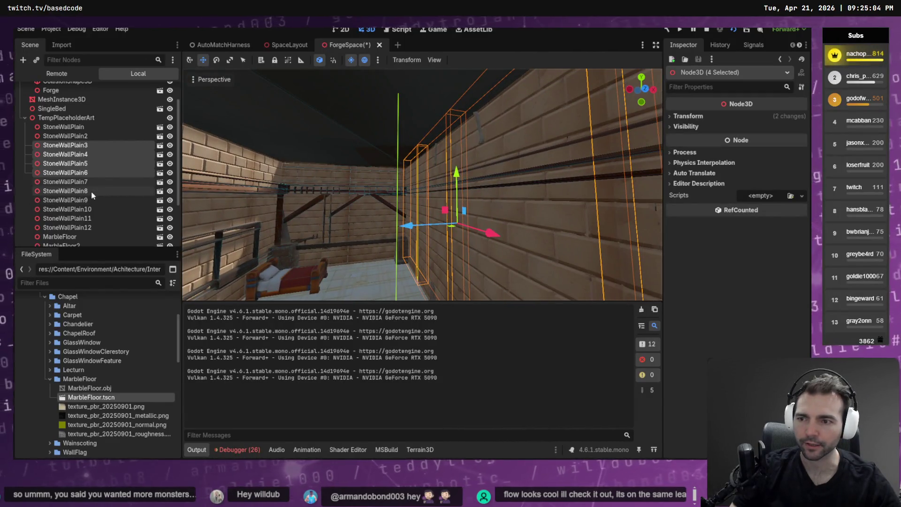
click(91, 191)
click(100, 197)
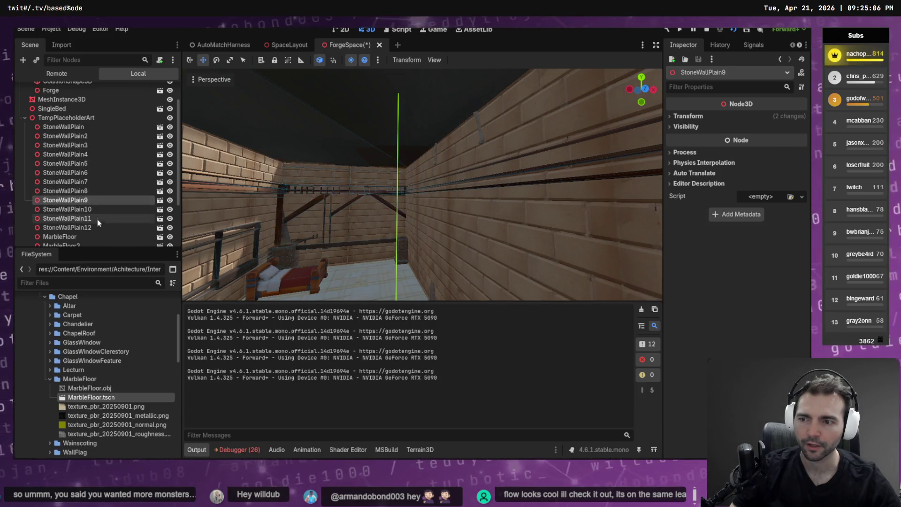
shift+click(97, 227)
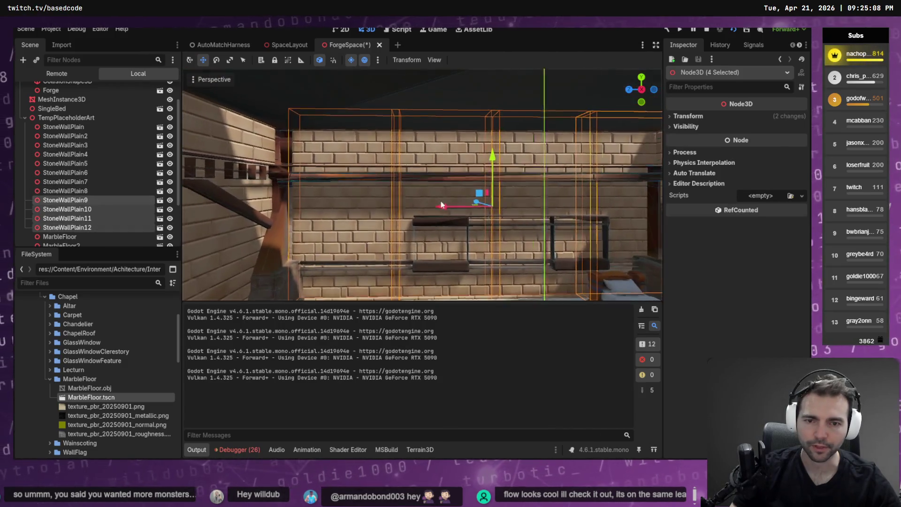
drag(438, 205, 422, 209)
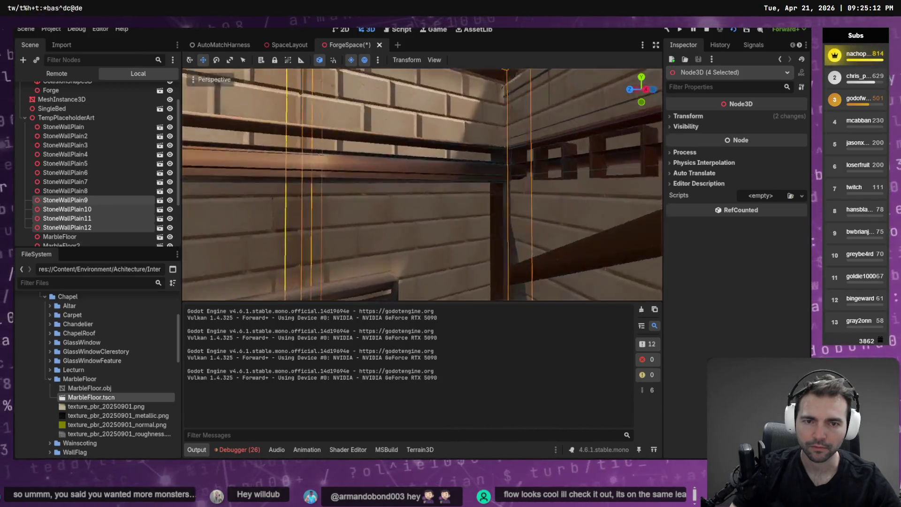
key(ctrl+s)
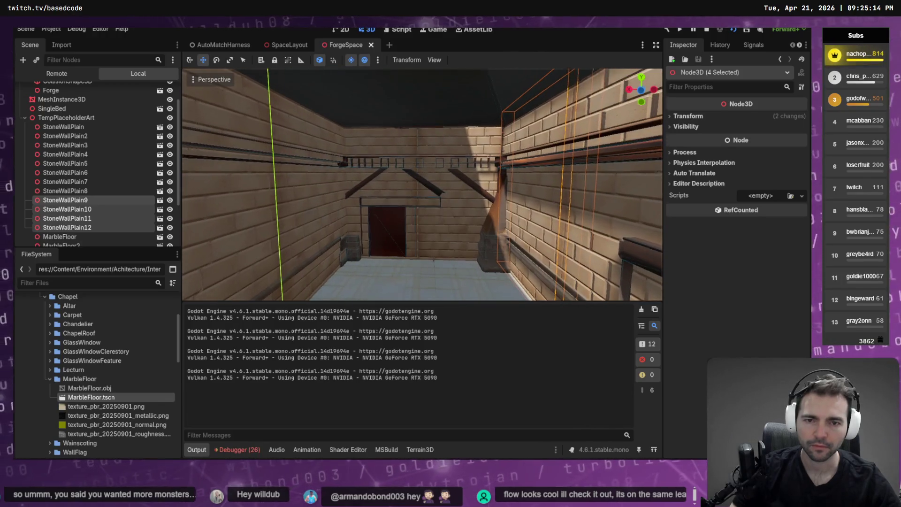
key(F5)
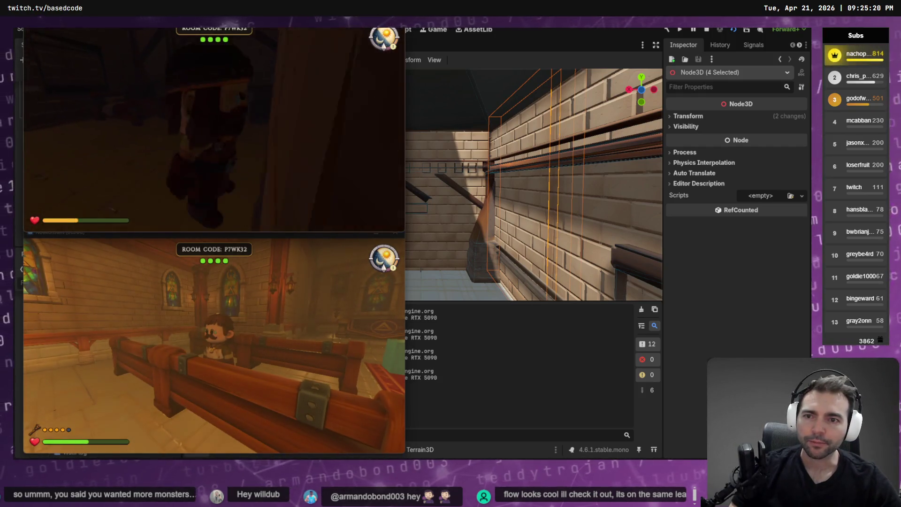
Walk the player to the barred door, into the attic room and on into the brick corridor.
key(w)
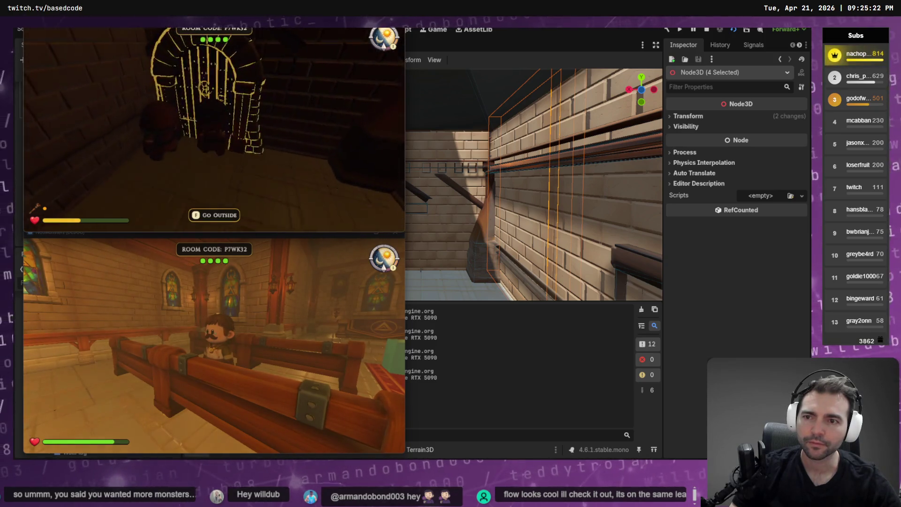
key(f)
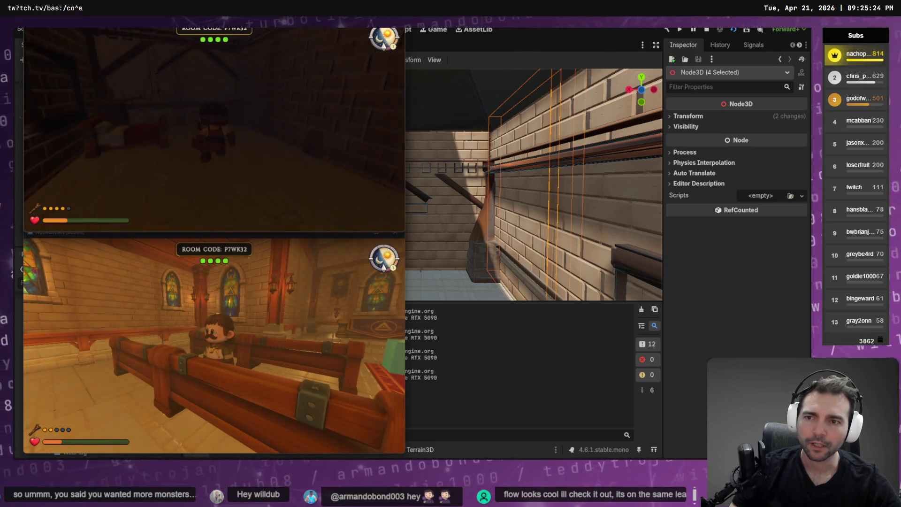
key(w)
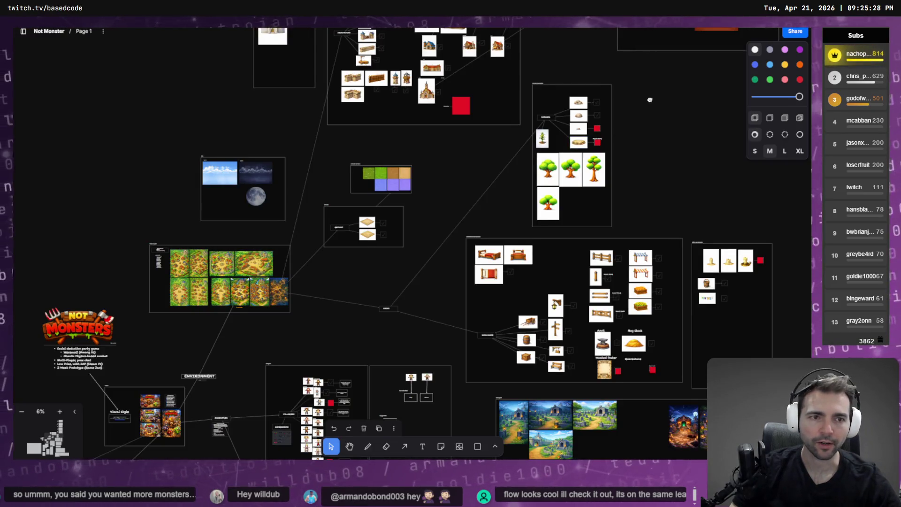
Zoom into the Forge frame and pan across its reference images.
scroll(649, 99, up, 5)
scroll(483, 159, up, 10)
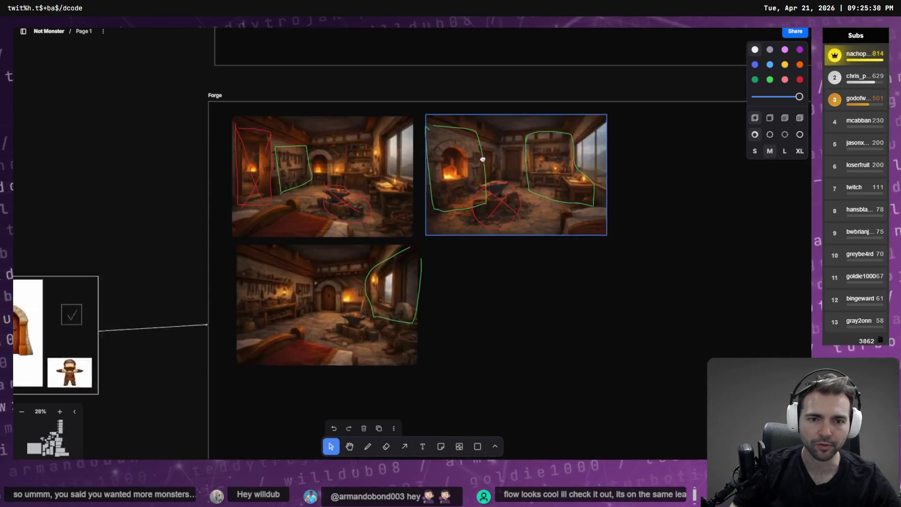
scroll(482, 159, up, 8)
mouse_move(298, 117)
mouse_down()
mouse_move(329, 92)
mouse_move(554, 88)
mouse_up()
scroll(508, 81, up, 3)
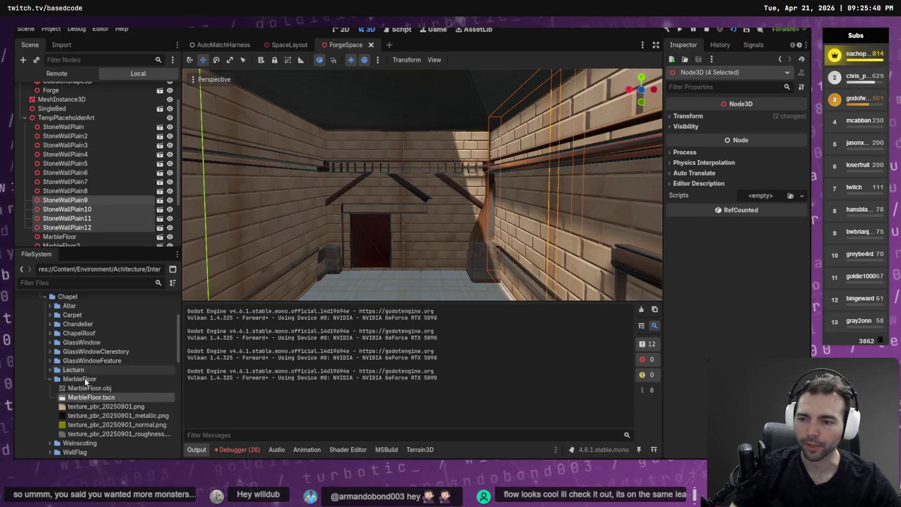
Drop a WoodenLantern.tscn instance from the WoodenLantern folder into the room and frame it.
click(50, 379)
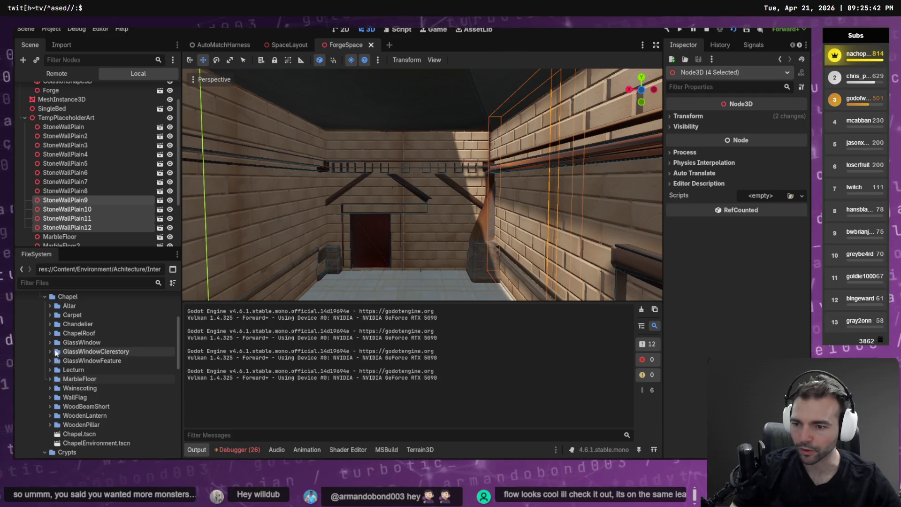
scroll(44, 355, up, 2)
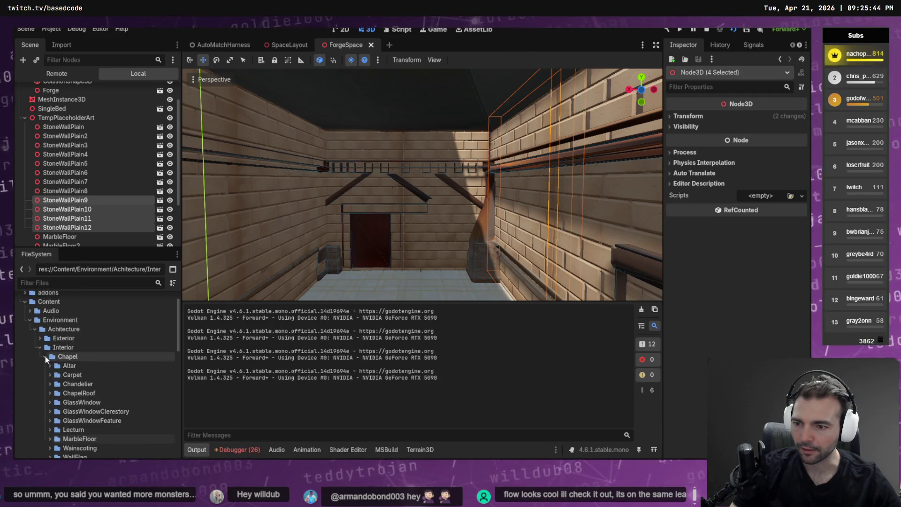
scroll(73, 409, down, 2)
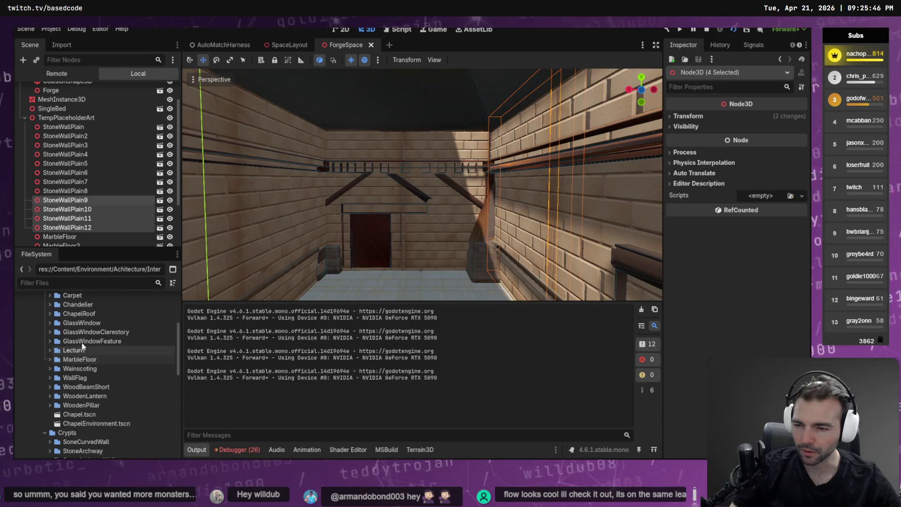
scroll(46, 329, up, 2)
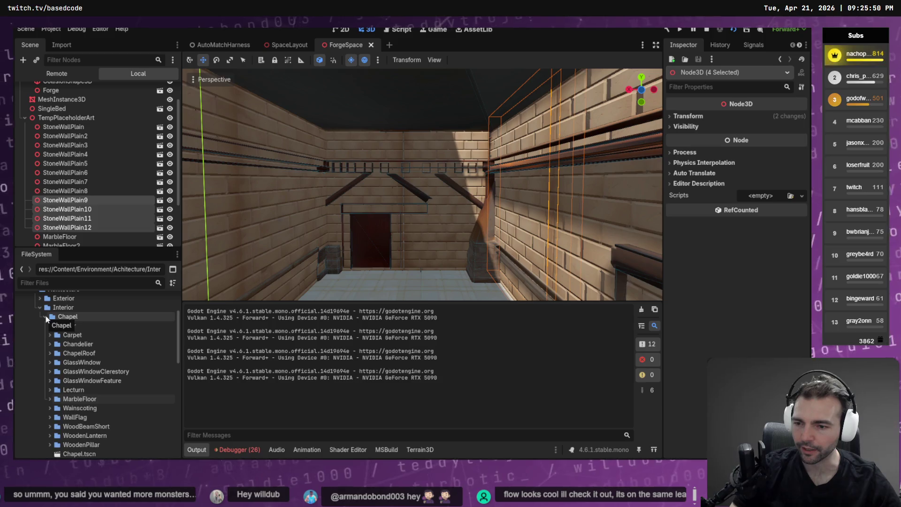
scroll(73, 371, down, 2)
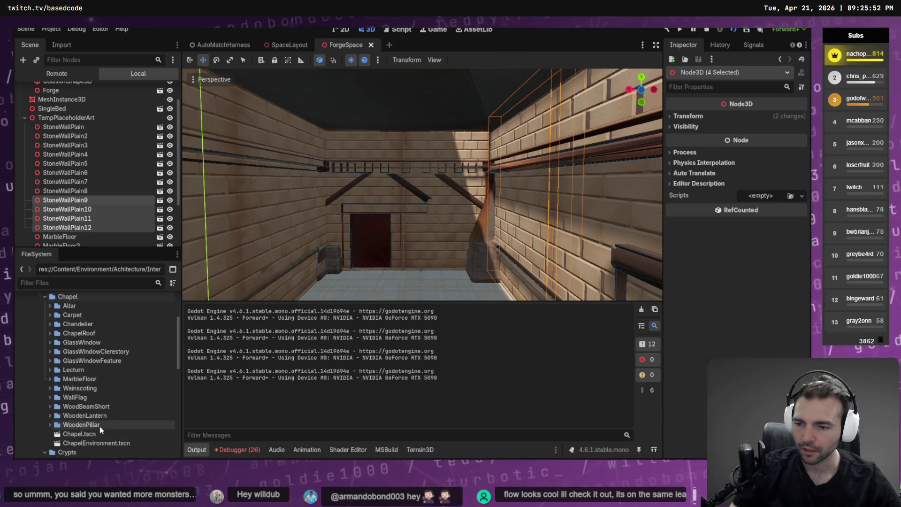
click(50, 416)
scroll(94, 396, down, 4)
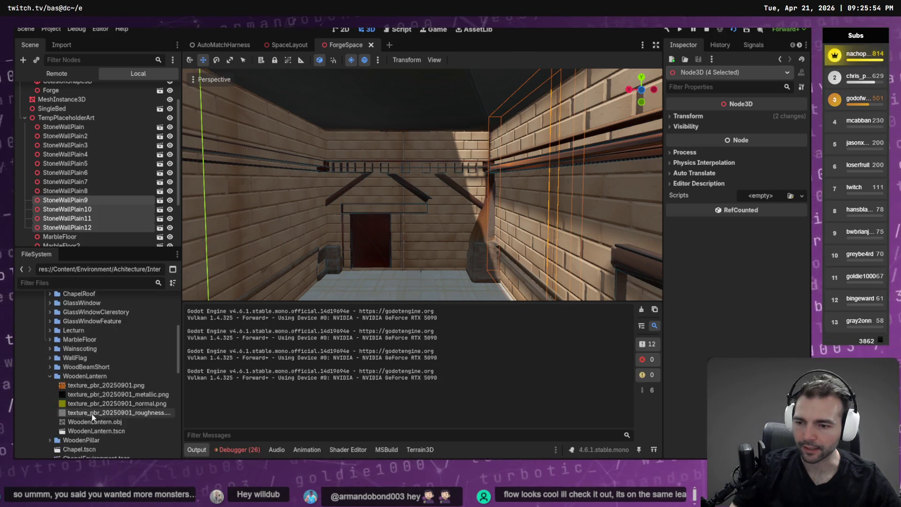
mouse_move(99, 393)
mouse_down()
mouse_move(345, 322)
mouse_move(434, 236)
mouse_up()
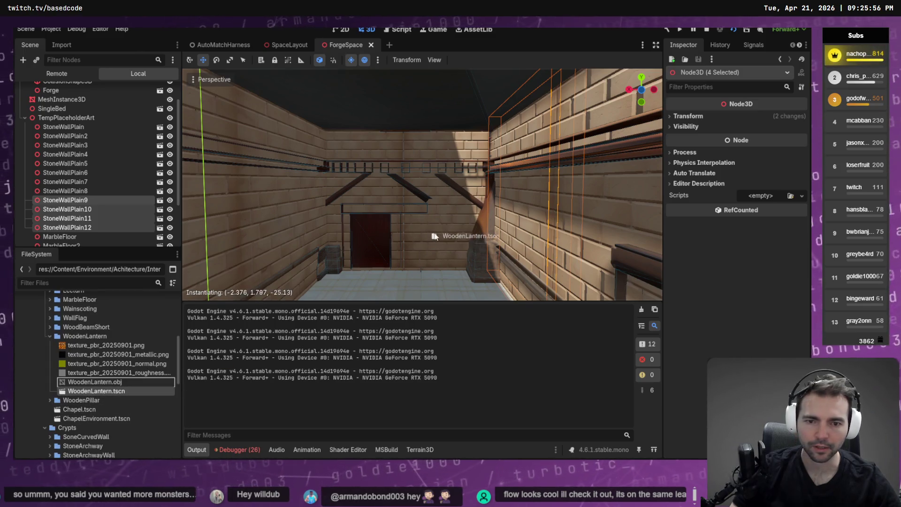
drag(439, 276, 440, 282)
drag(399, 236, 197, 197)
double_click(97, 237)
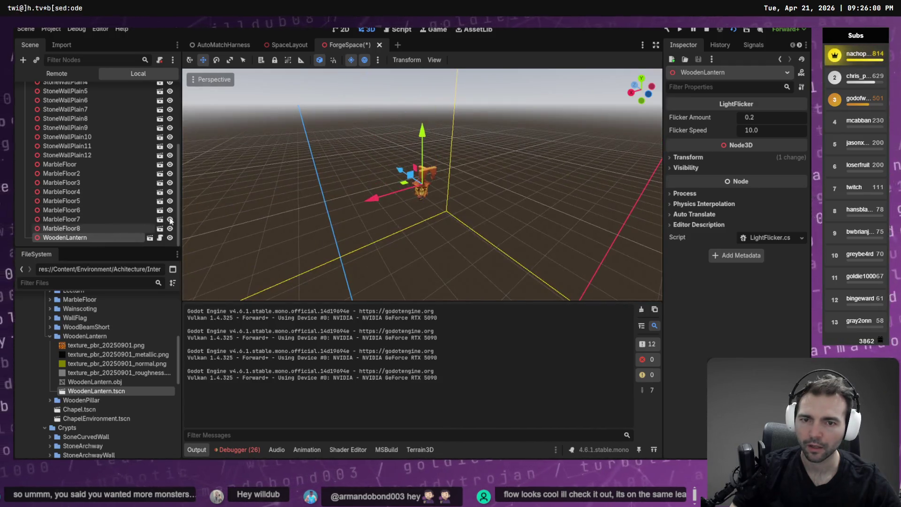
Set the WoodenLantern's Y position to 0 in the Inspector.
drag(514, 149, 569, 227)
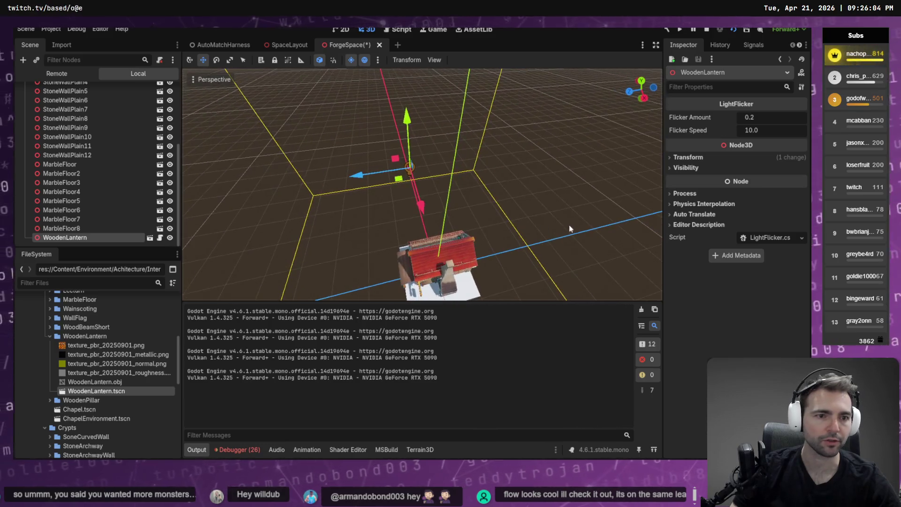
click(710, 159)
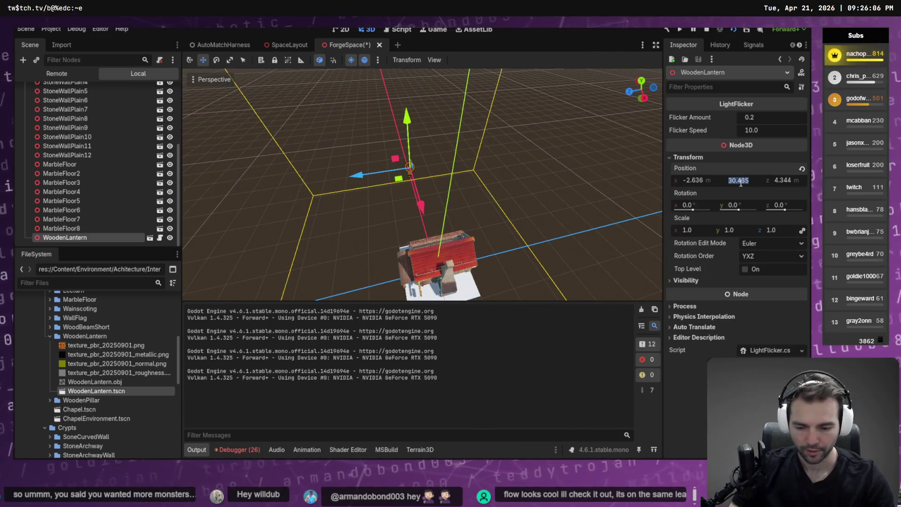
text(0)
key(Return)
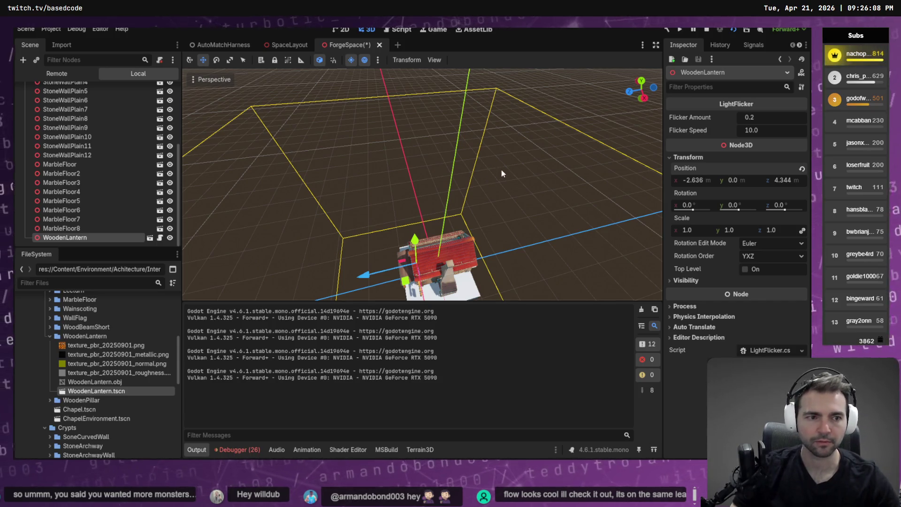
Raise the lantern to about 3 m and place it on the stone wall at (-1.119, 3.022, -7.184).
click(375, 238)
click(89, 240)
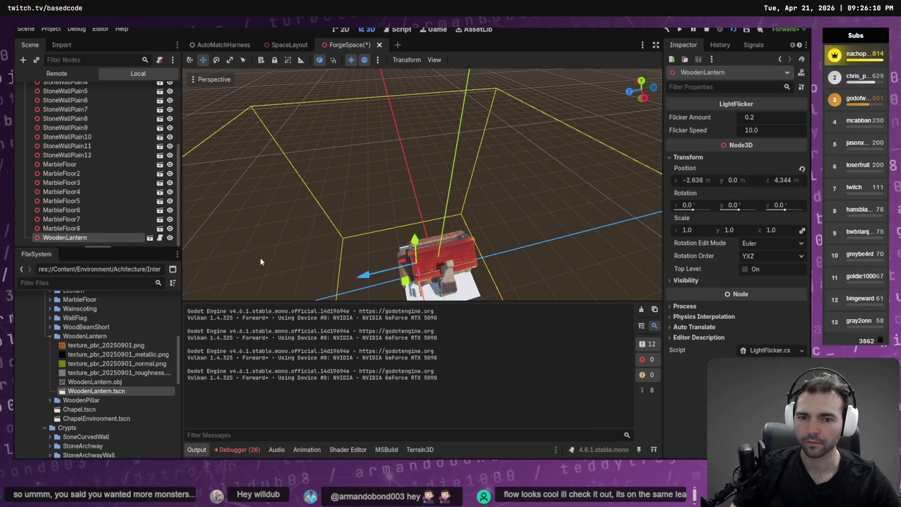
key(f)
drag(429, 204, 435, 120)
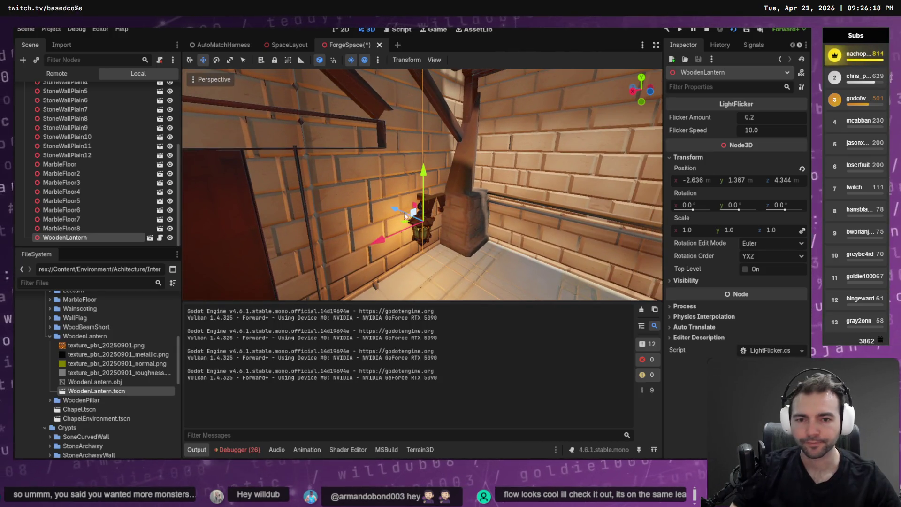
drag(390, 207, 507, 219)
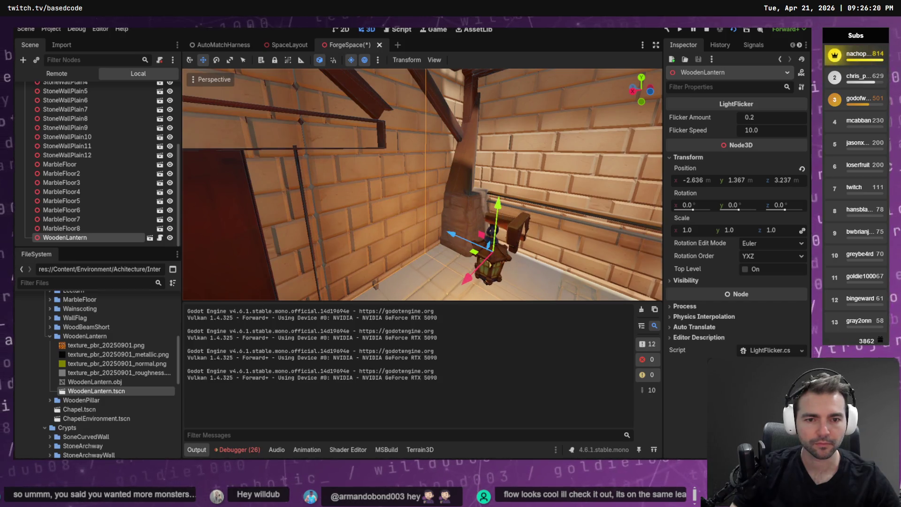
mouse_move(325, 299)
mouse_down()
mouse_move(375, 253)
mouse_move(576, 173)
mouse_move(554, 199)
mouse_move(559, 121)
mouse_up()
key(f)
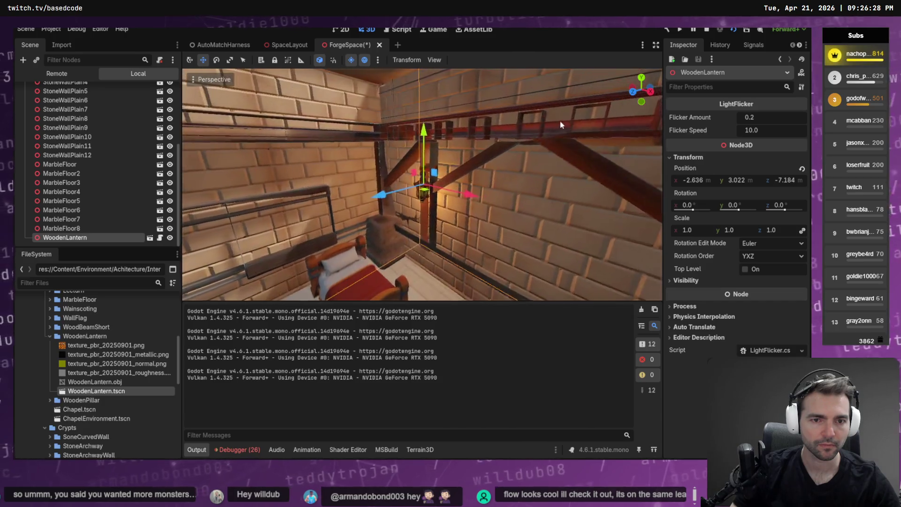
mouse_move(525, 198)
mouse_down()
mouse_move(658, 213)
mouse_move(473, 171)
mouse_up()
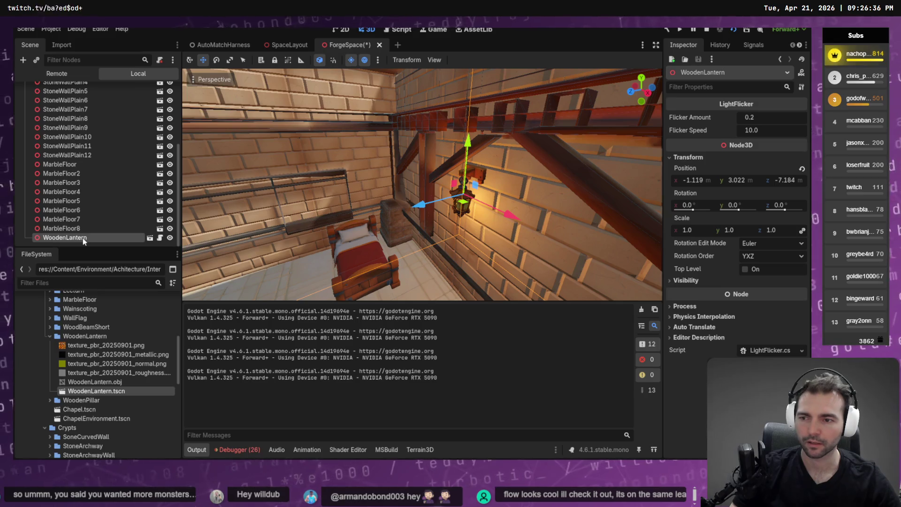
Duplicate the lantern into WoodenLantern2 and place it on the opposite wall.
key(Left)
key(ctrl+d)
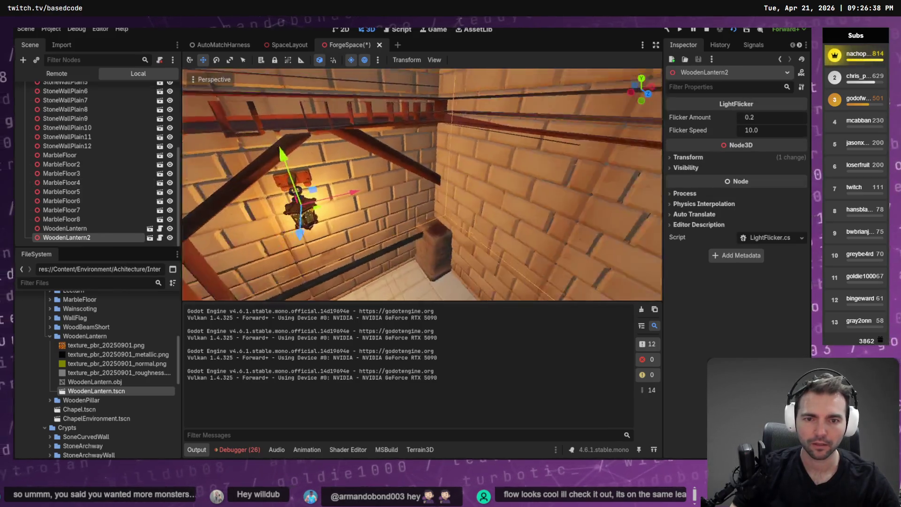
key(e)
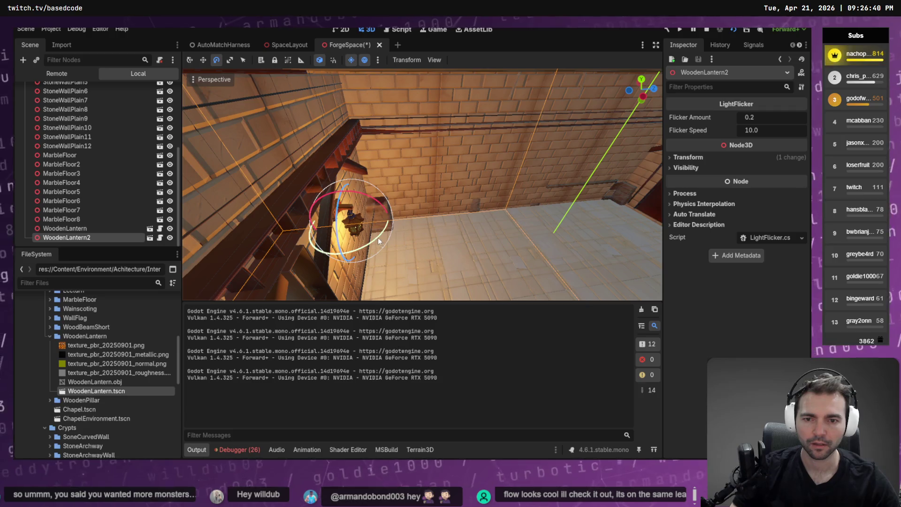
key(w)
mouse_move(391, 220)
mouse_down()
mouse_move(596, 207)
mouse_move(621, 218)
mouse_move(571, 175)
mouse_move(569, 156)
mouse_up()
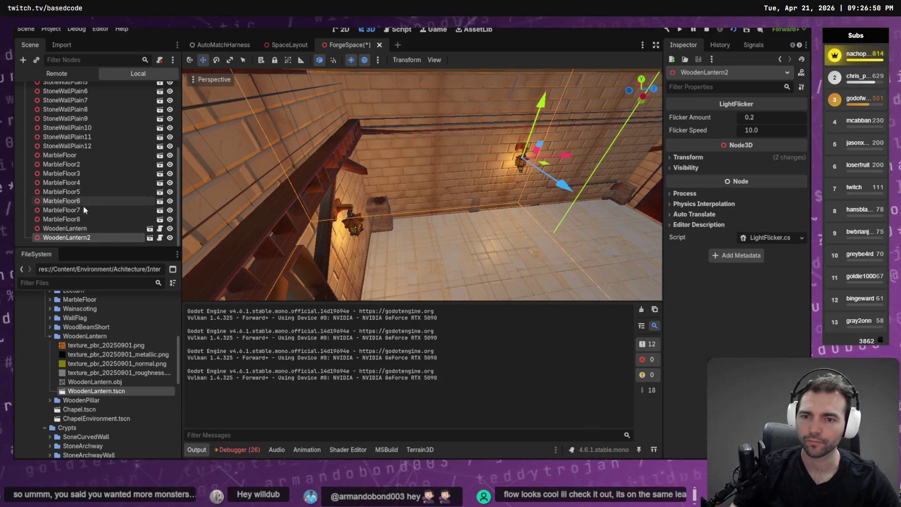
Duplicate again into WoodenLantern3 and mount it along the far wall.
key(ctrl+d)
drag(372, 204, 372, 205)
mouse_move(305, 206)
mouse_down()
mouse_move(441, 189)
mouse_move(427, 197)
mouse_move(377, 188)
mouse_move(390, 189)
mouse_up()
key(e)
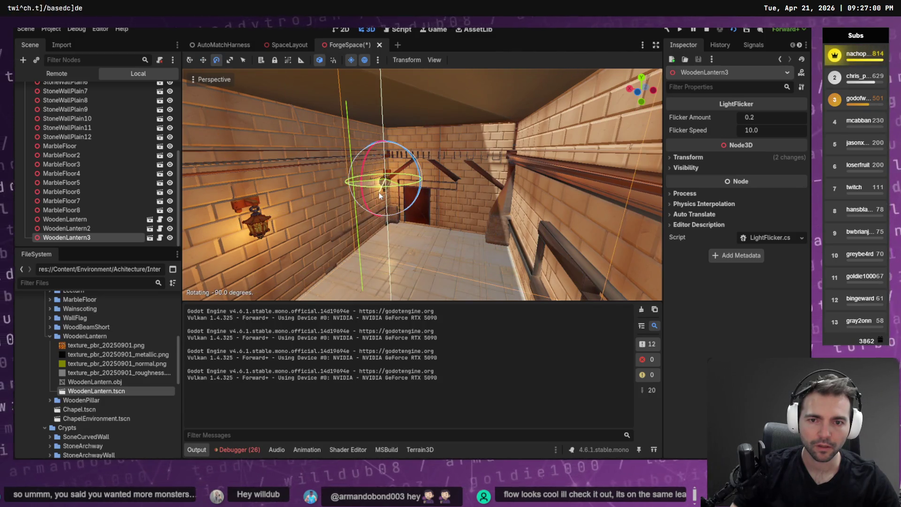
key(w)
click(389, 185)
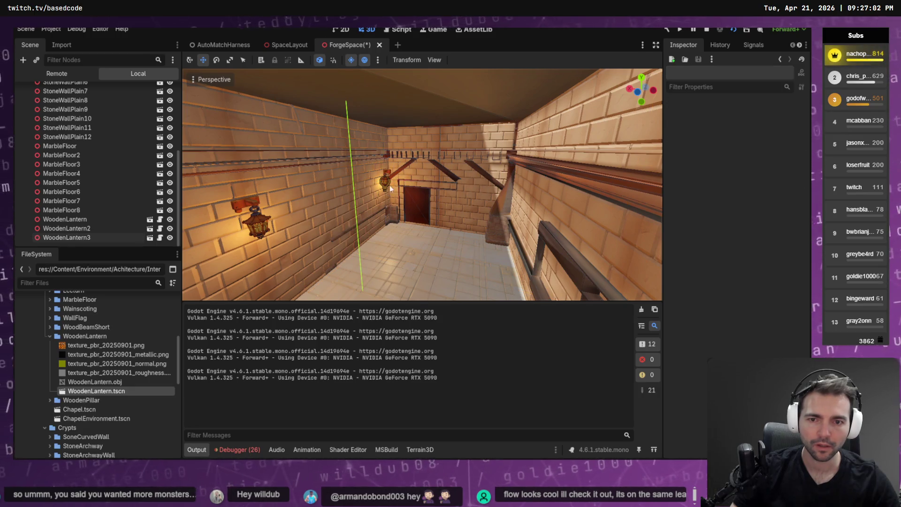
click(125, 238)
drag(432, 183, 509, 187)
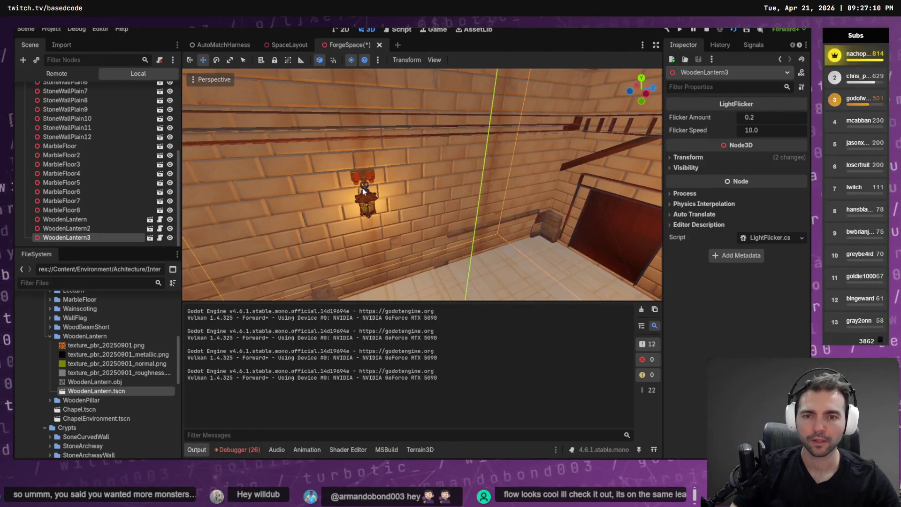
Reselect WoodenLantern2 in the Scene tree.
click(282, 201)
scroll(97, 168, down, 1)
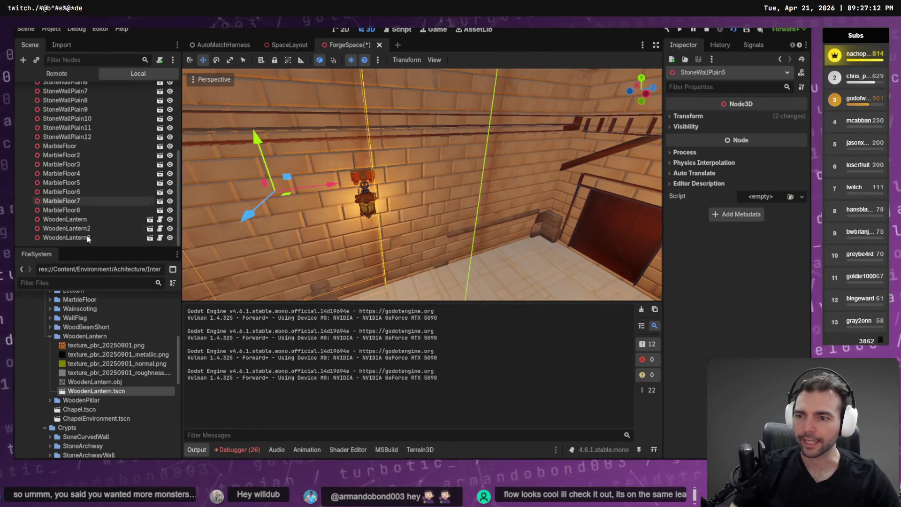
click(97, 237)
click(95, 228)
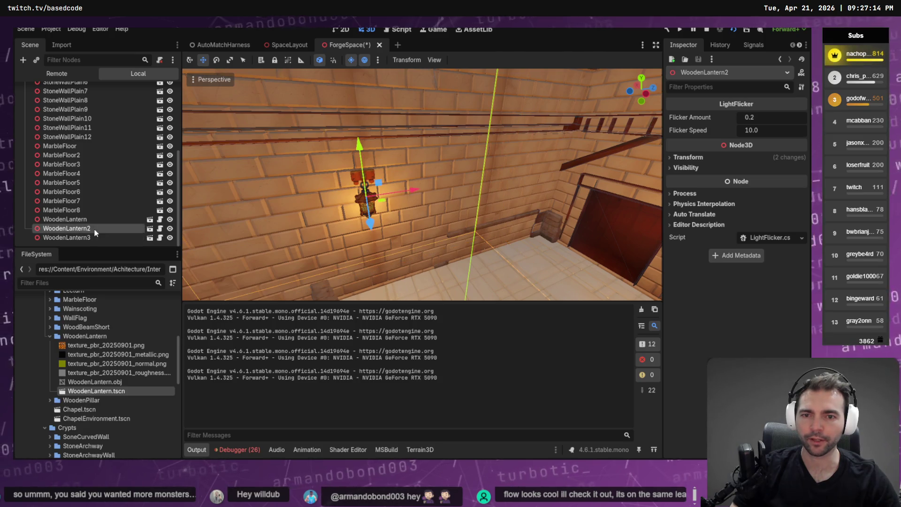
Duplicate WoodenLantern2 into WoodenLantern4, mount it on the right wall, and turn it toward the corridor.
key(ctrl+d)
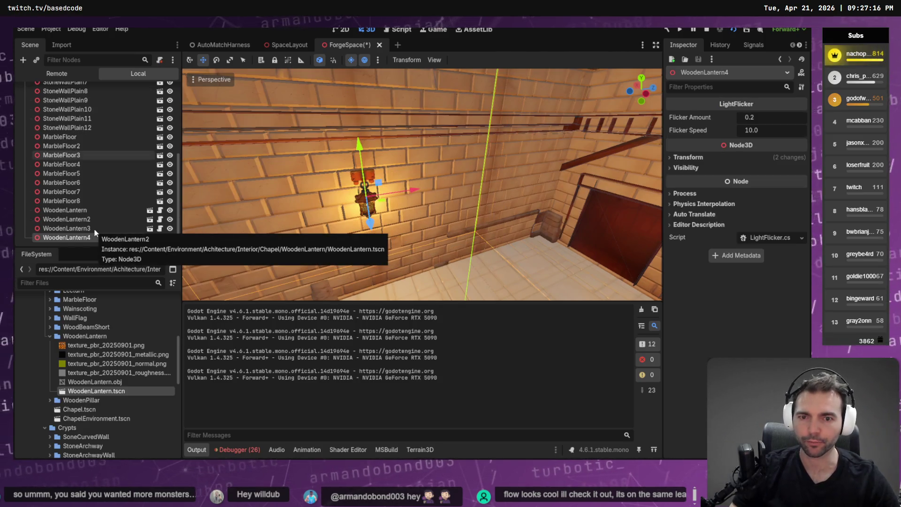
scroll(401, 250, down, 2)
mouse_move(395, 213)
mouse_down()
mouse_move(627, 207)
mouse_move(719, 185)
mouse_move(790, 210)
mouse_move(613, 229)
mouse_move(631, 231)
mouse_move(791, 137)
mouse_move(527, 137)
mouse_move(434, 186)
mouse_move(504, 151)
mouse_move(610, 157)
mouse_move(587, 154)
mouse_move(655, 204)
mouse_move(542, 166)
mouse_move(577, 169)
mouse_move(608, 200)
mouse_up()
key(e)
key(w)
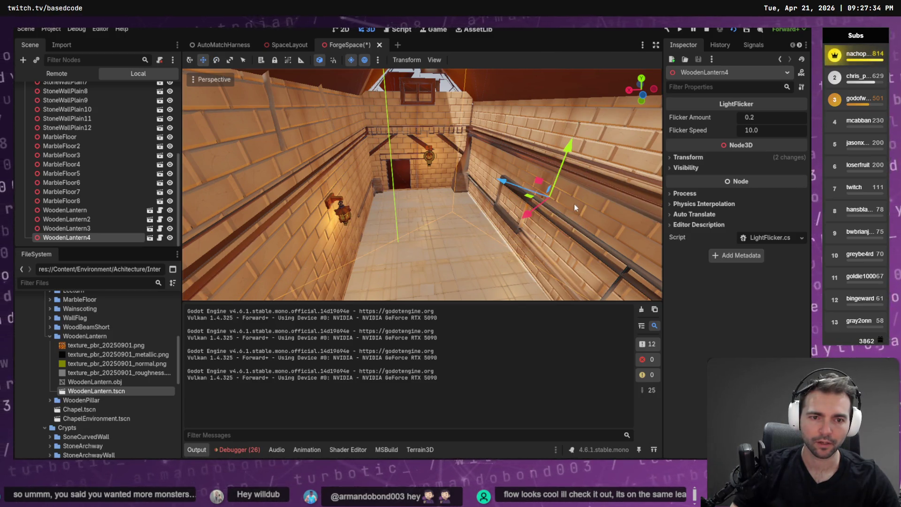
mouse_move(545, 202)
mouse_down()
mouse_move(553, 198)
mouse_move(481, 223)
mouse_move(451, 164)
mouse_up()
key(e)
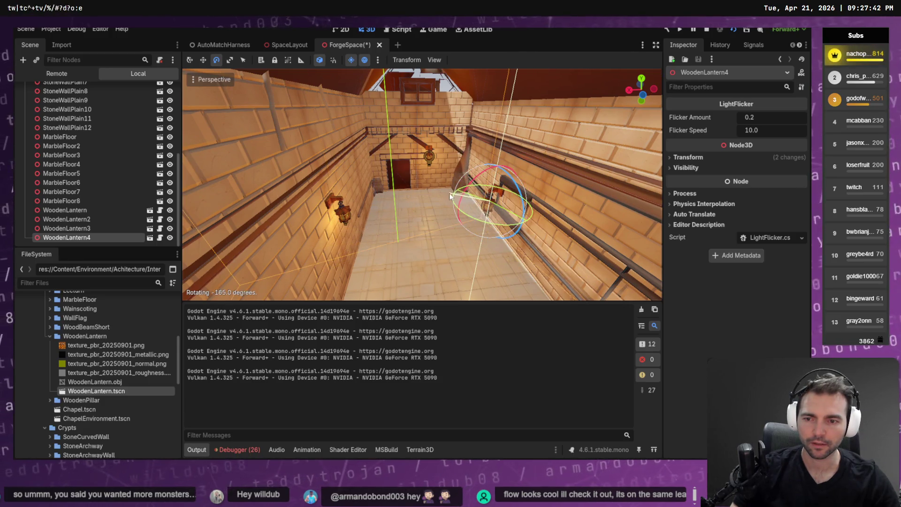
mouse_move(451, 174)
mouse_down()
mouse_move(469, 202)
mouse_move(491, 207)
mouse_up()
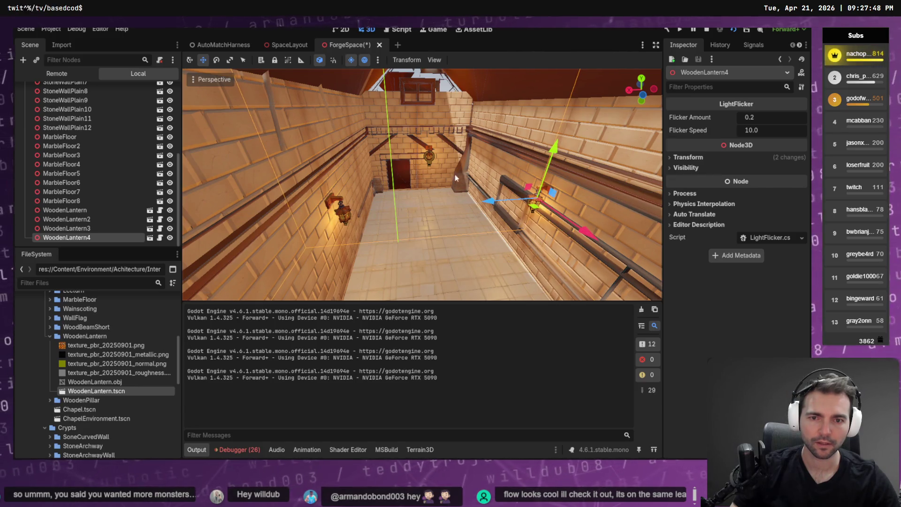
Frame the Forge node and save the ForgeSpace scene.
click(432, 87)
key(f)
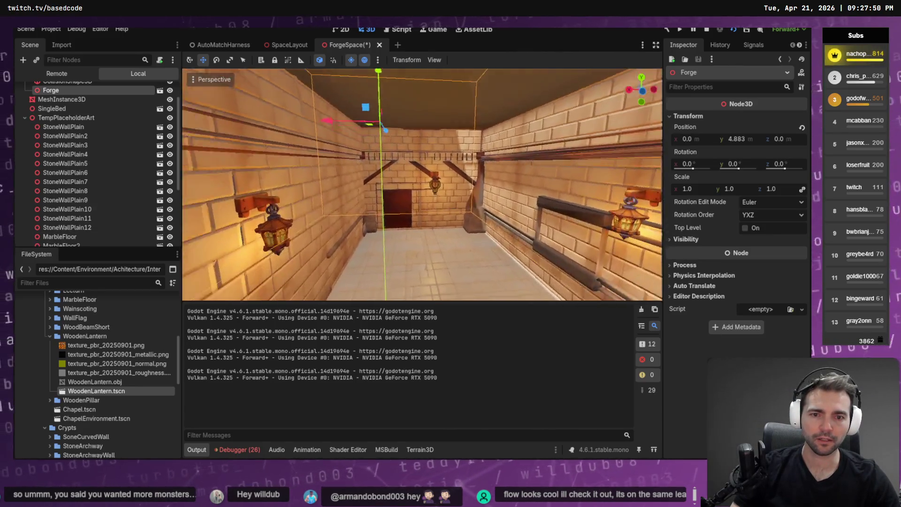
key(ctrl+s)
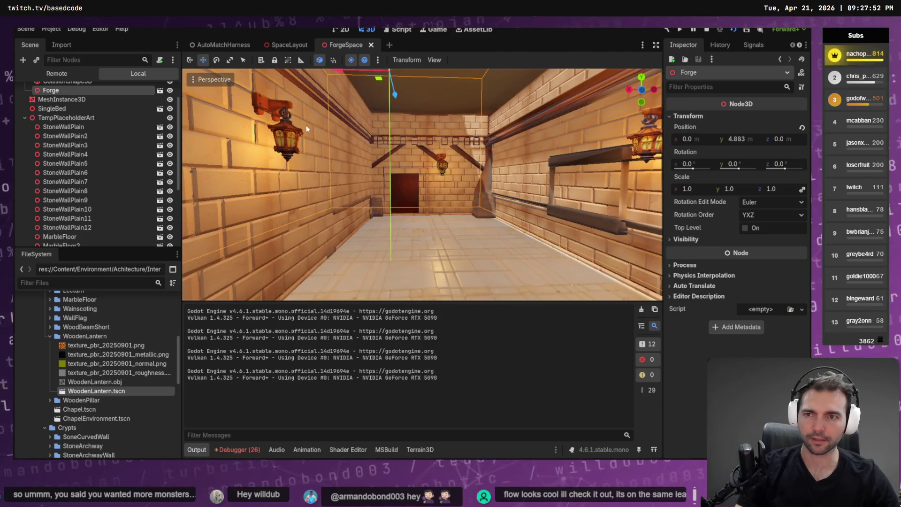
Run the AutoMatchHarness scene with F6 to launch four clients, then walk toward the chapel door.
click(232, 47)
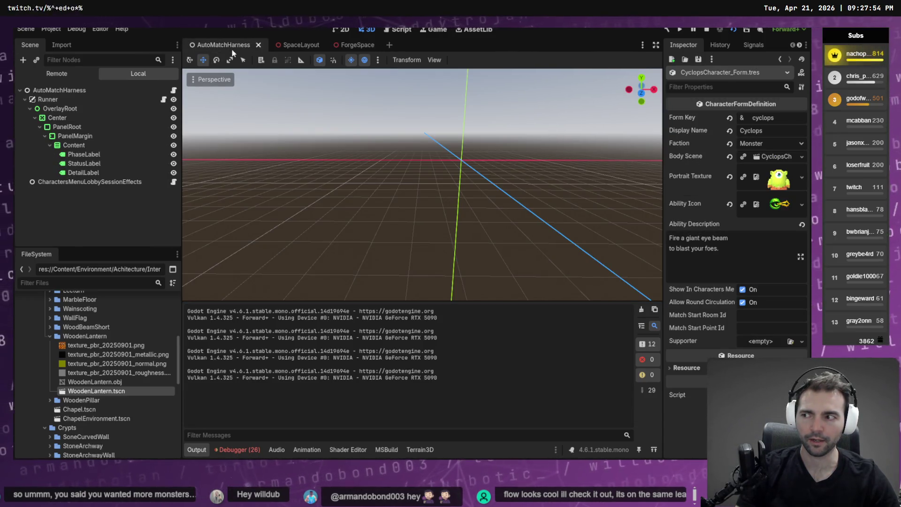
key(F6)
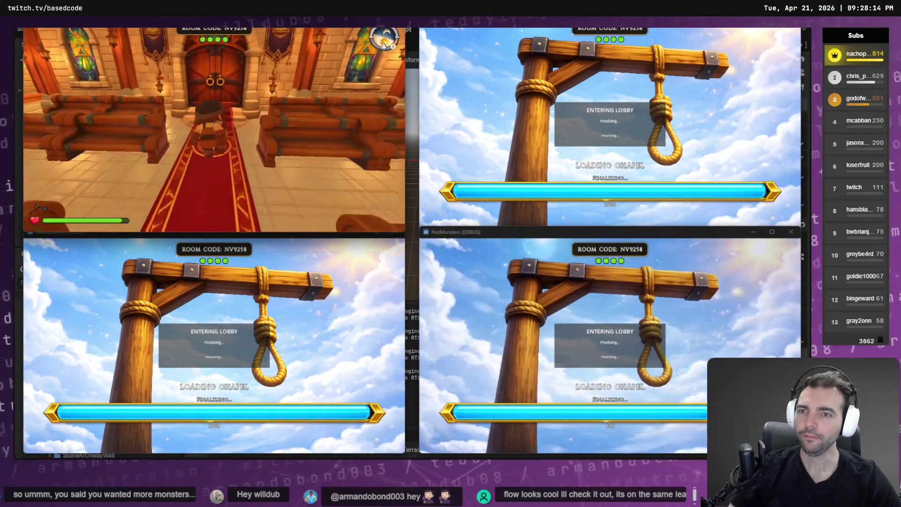
key(w)
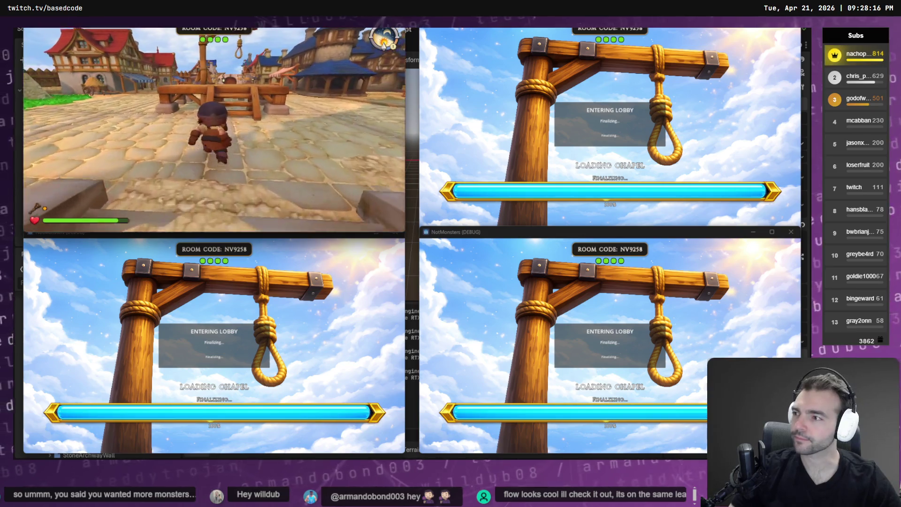
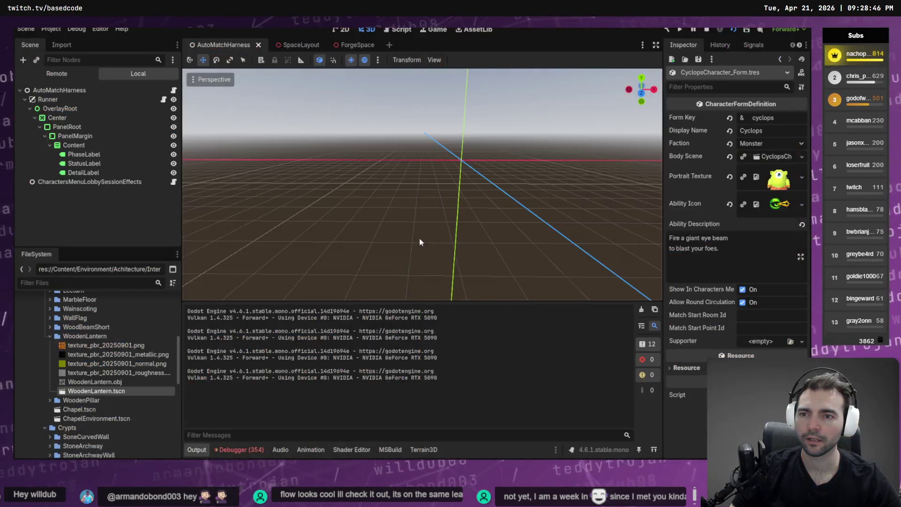
In the ForgeSpace scene, delete the MeshInstance3D node.
click(359, 45)
scroll(70, 122, up, 1)
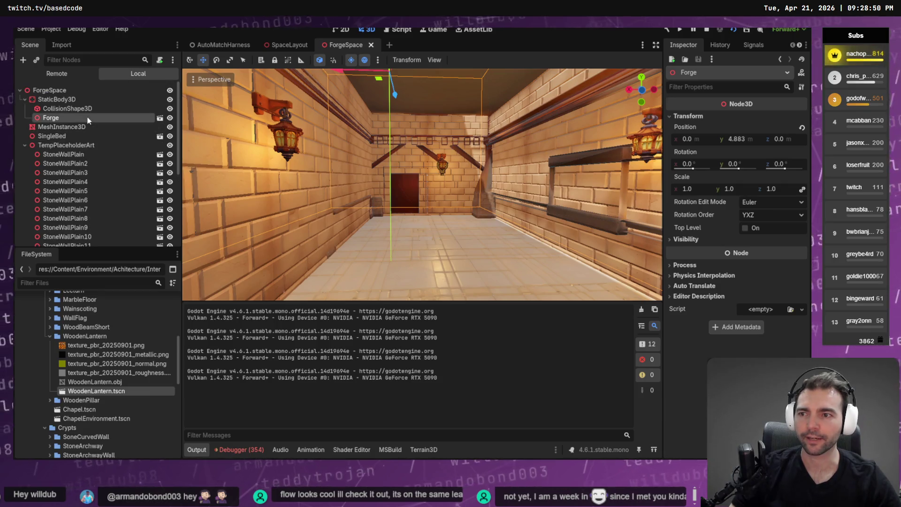
click(24, 145)
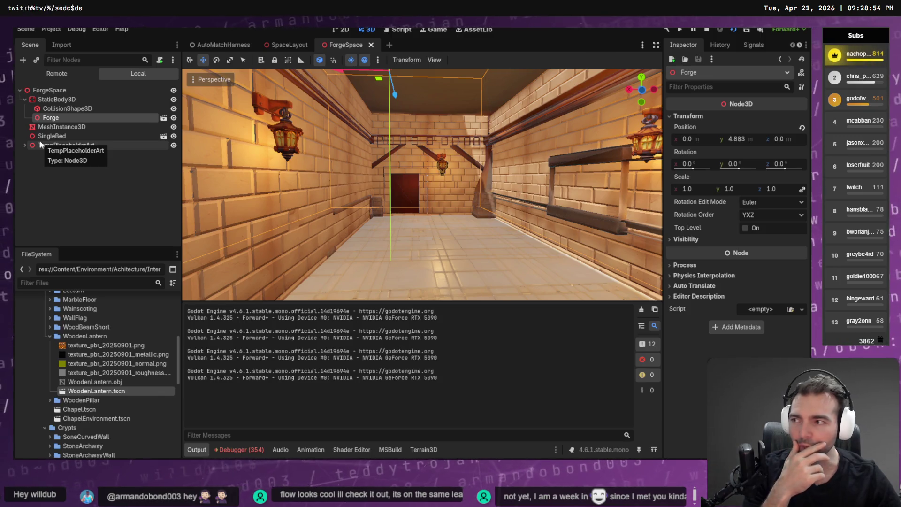
click(74, 127)
click(125, 138)
click(162, 127)
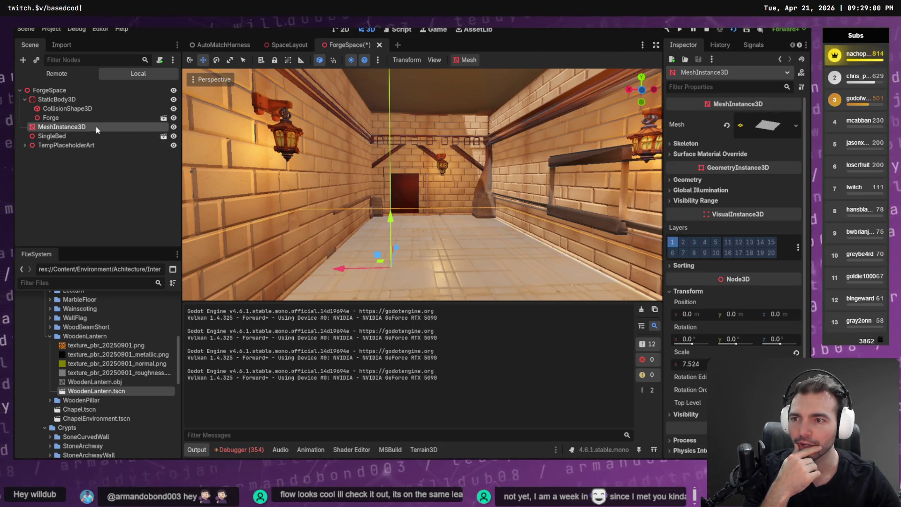
click(77, 133)
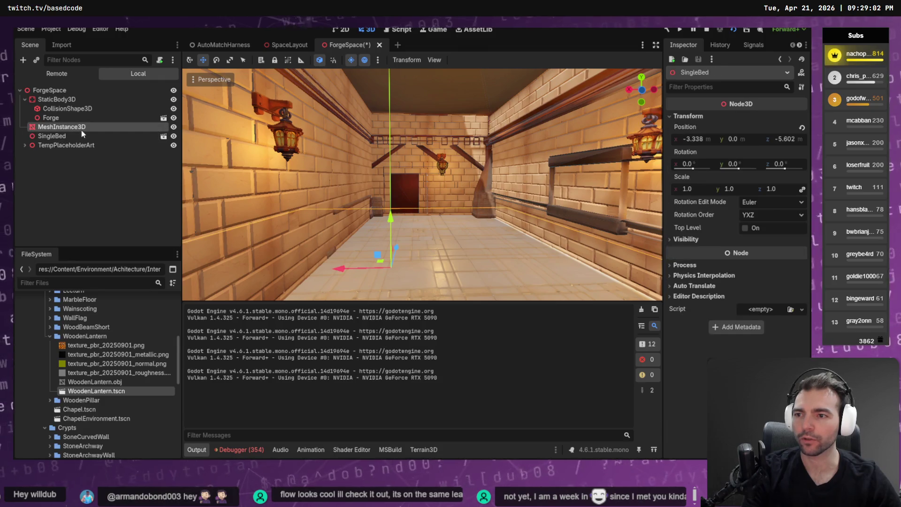
click(80, 131)
key(Delete)
click(380, 242)
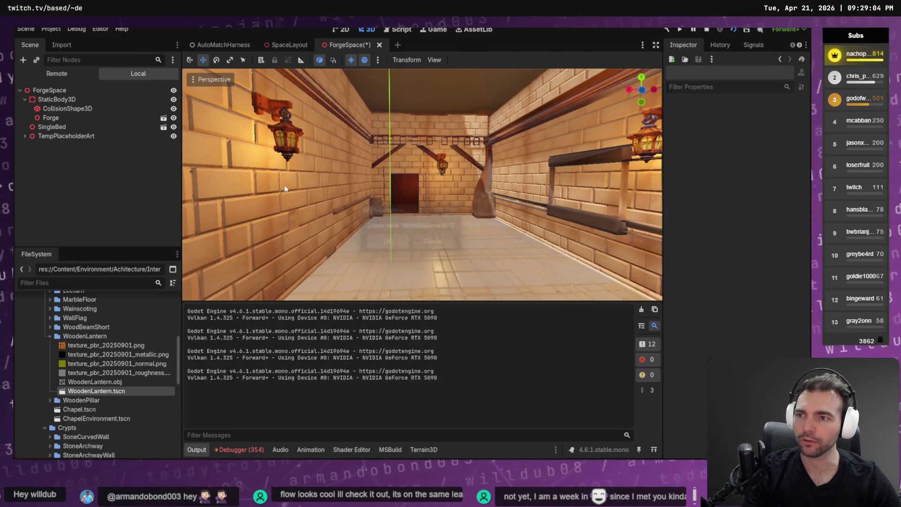
Move Forge directly under ForgeSpace, above StaticBody3D, and rename it Reference.
click(67, 117)
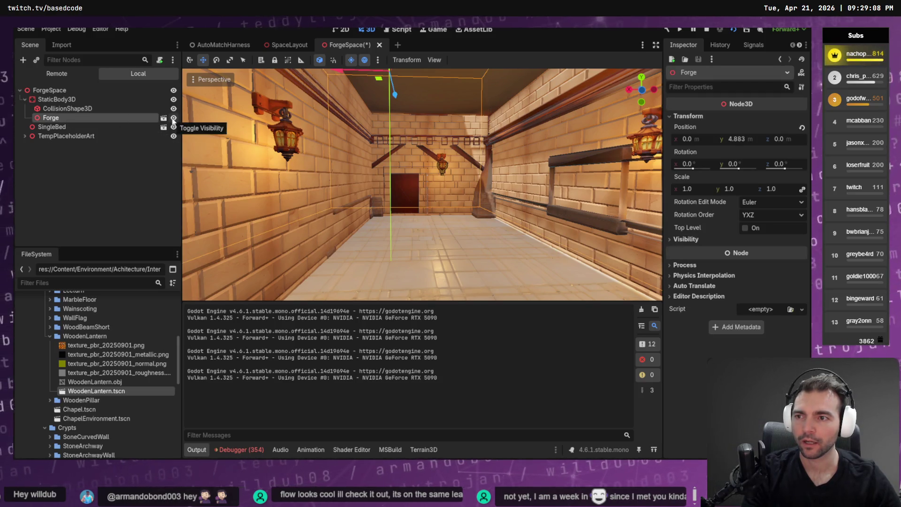
click(173, 118)
click(173, 118)
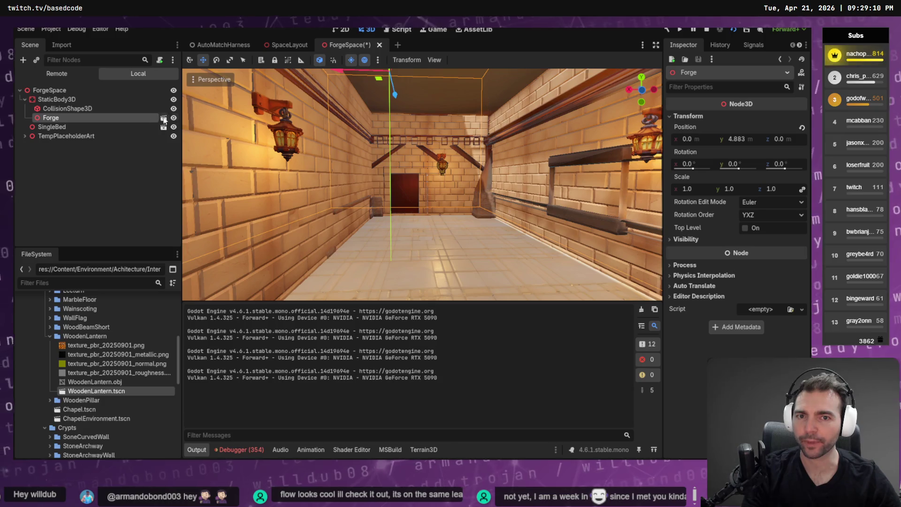
drag(68, 116, 77, 95)
double_click(69, 100)
text(Reference)
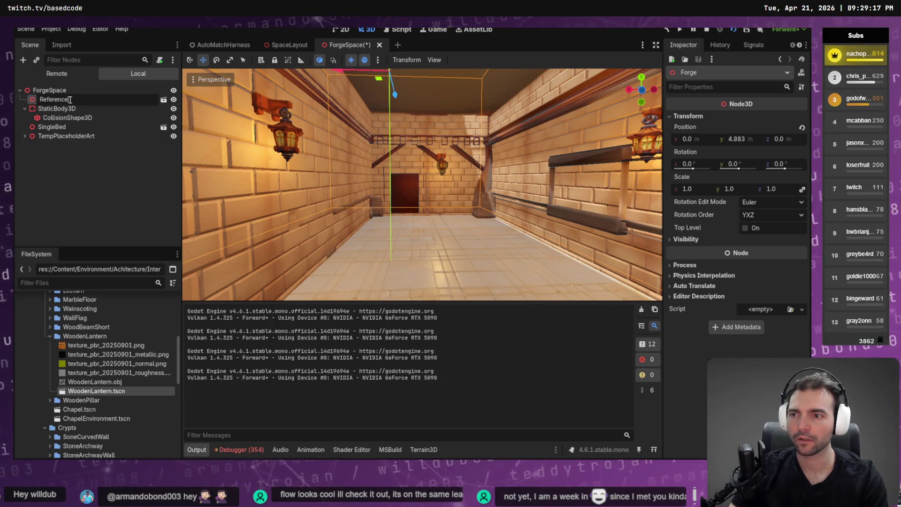
key(Return)
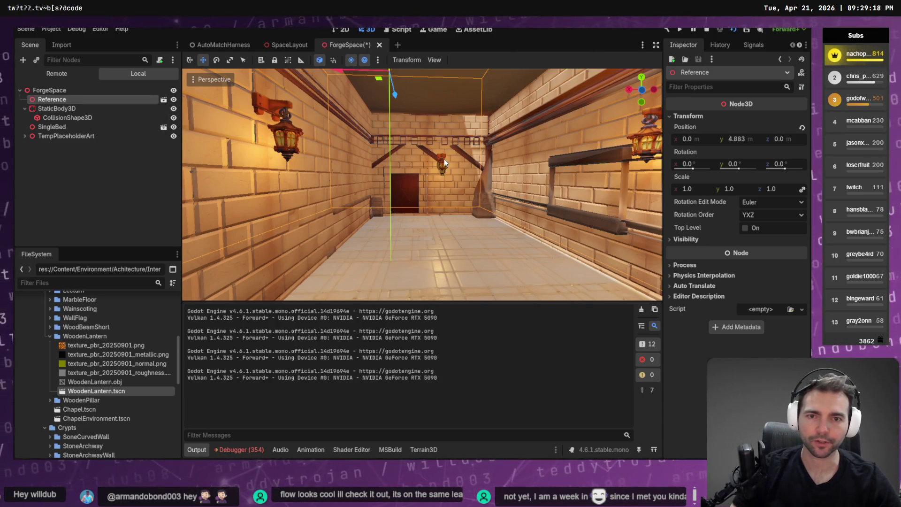
mouse_move(315, 144)
mouse_down()
mouse_move(316, 99)
mouse_move(316, 154)
mouse_move(316, 141)
mouse_up()
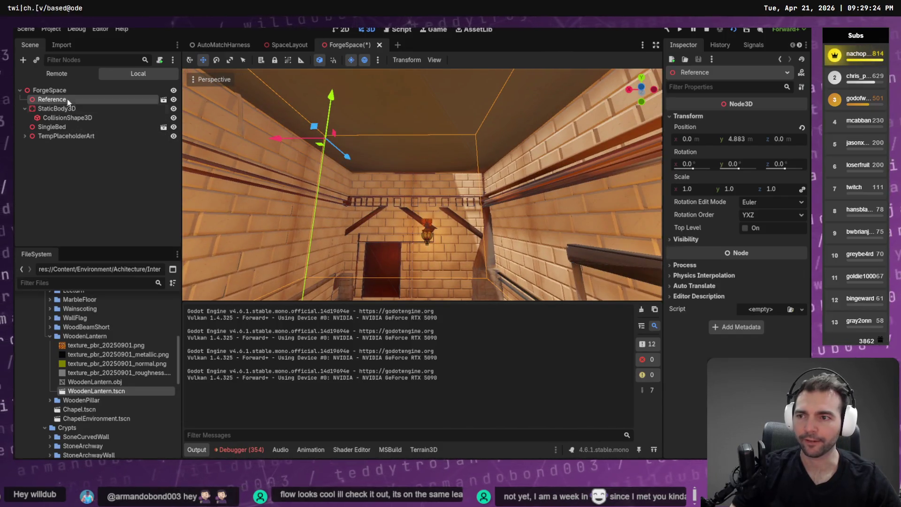
Free-look around the forge corridor toward the lantern wall and the right brick wall.
click(56, 108)
click(51, 99)
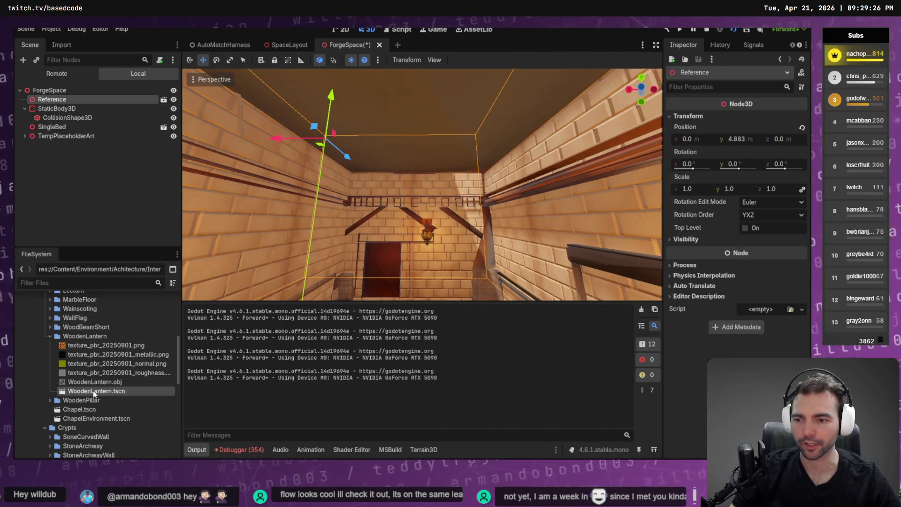
mouse_move(401, 203)
mouse_down()
mouse_move(389, 214)
mouse_move(401, 220)
mouse_move(396, 211)
mouse_up()
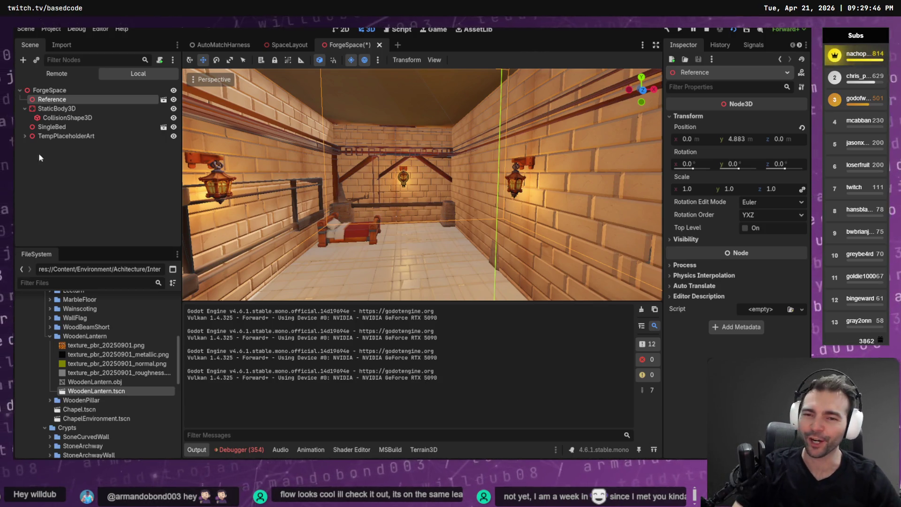
drag(354, 178, 447, 183)
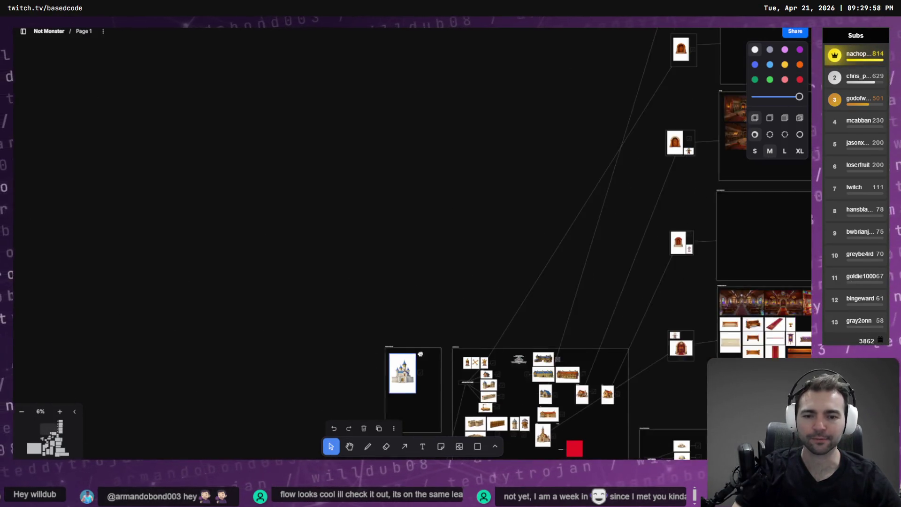
scroll(426, 269, up, 10)
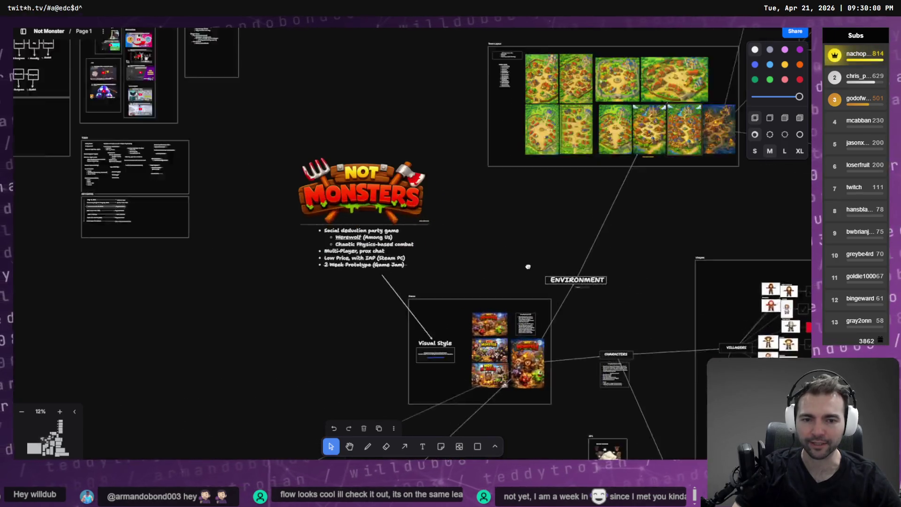
scroll(539, 408, up, 10)
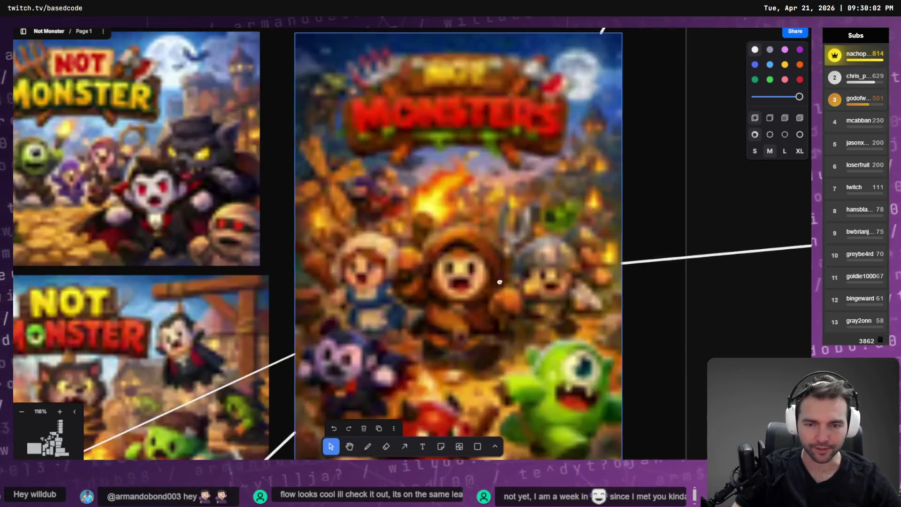
scroll(475, 272, down, 1)
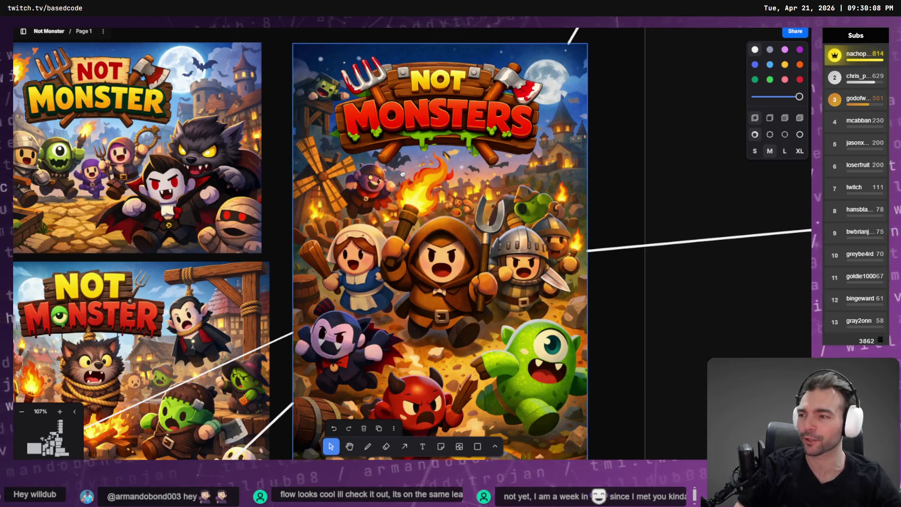
scroll(400, 153, down, 2)
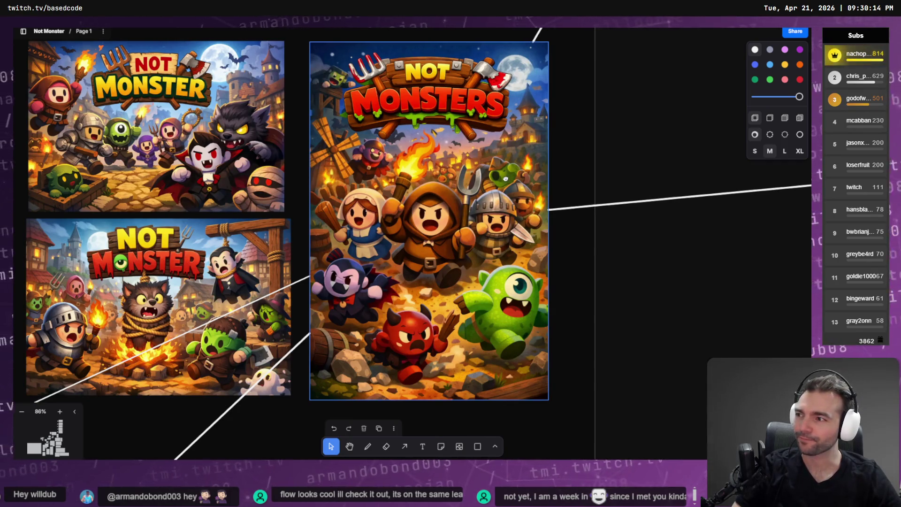
click(467, 339)
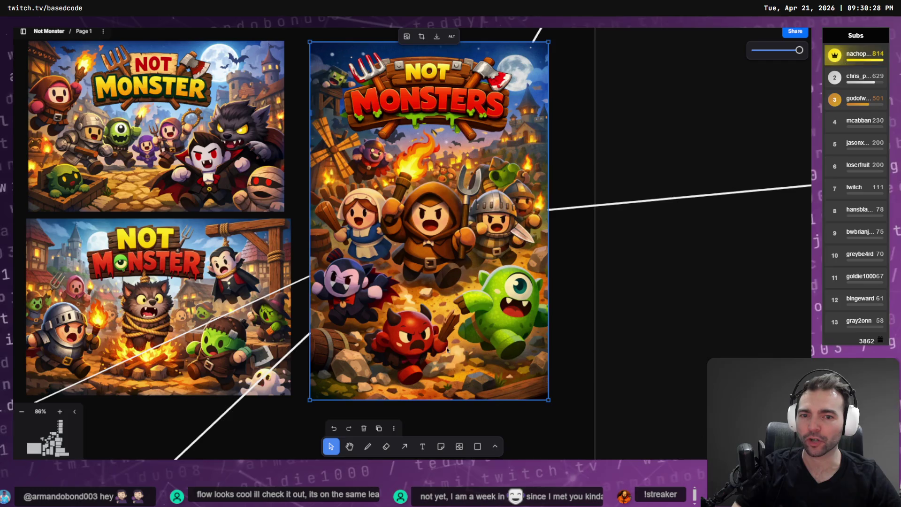
click(608, 255)
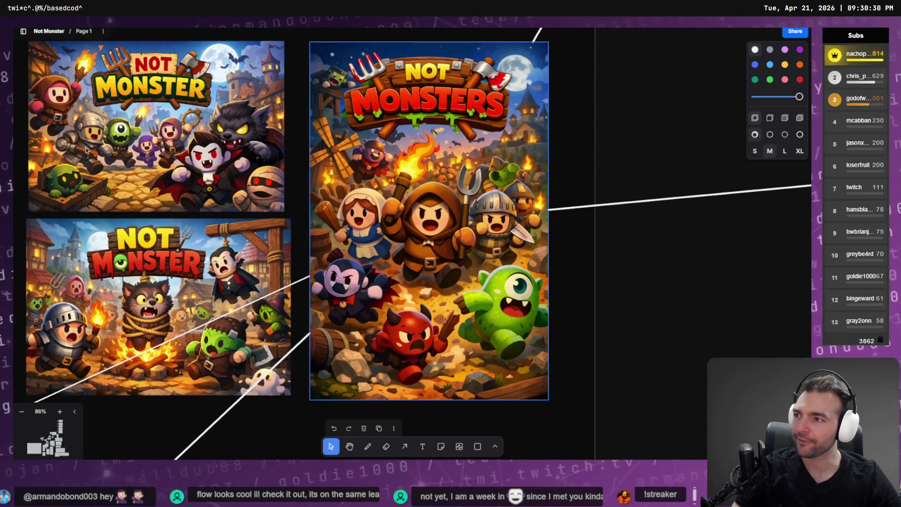
click(141, 63)
click(418, 181)
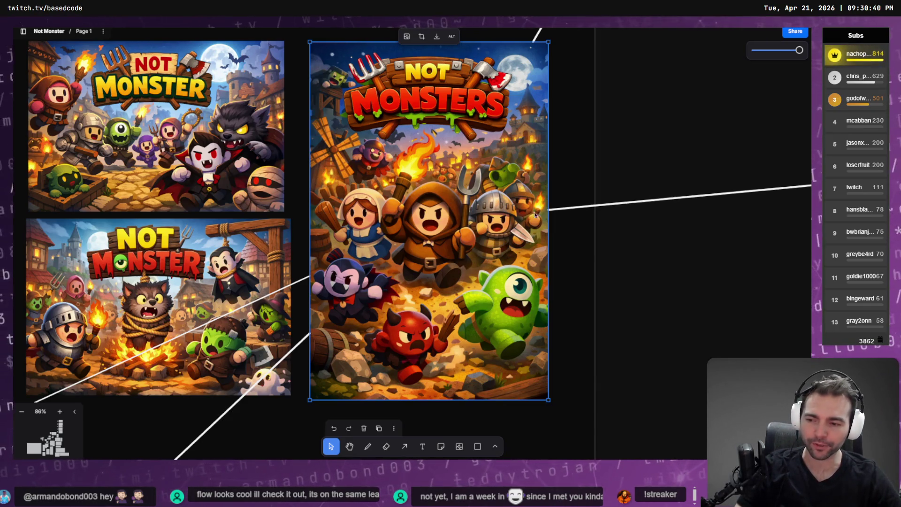
scroll(408, 162, down, 5)
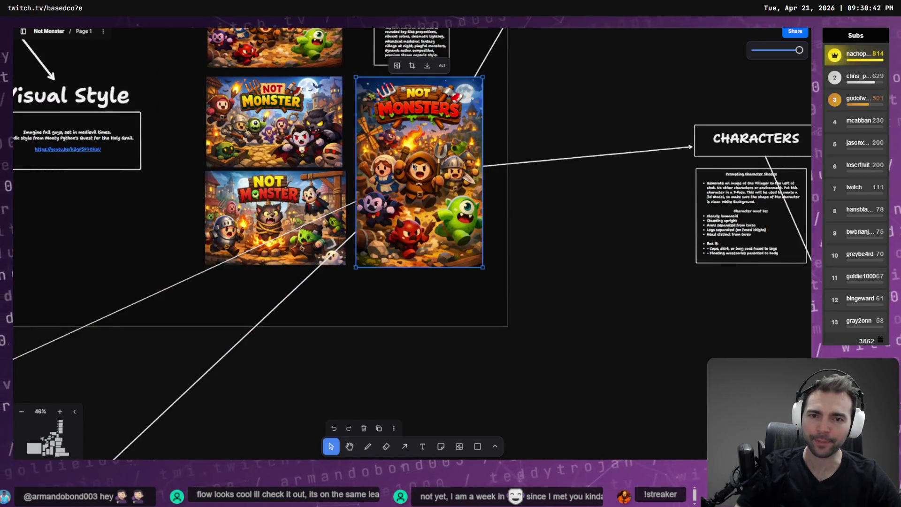
scroll(463, 173, down, 5)
scroll(463, 174, right, 5)
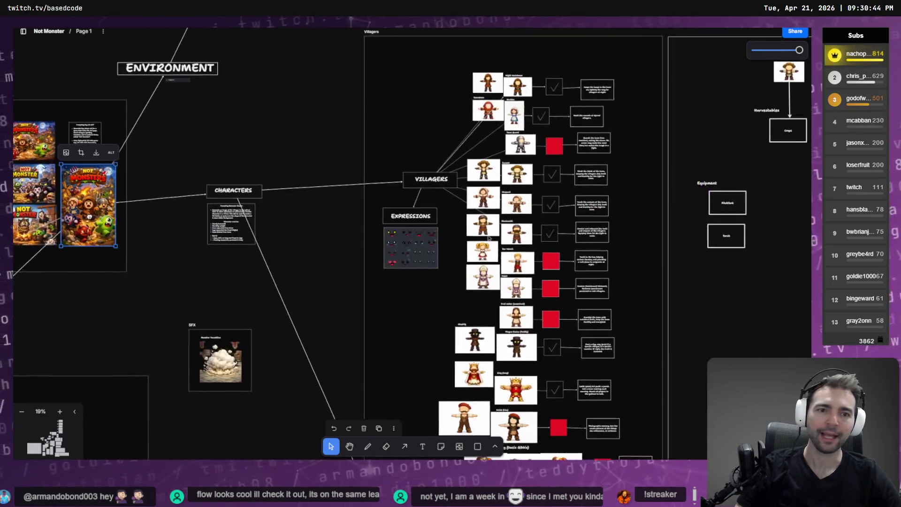
scroll(463, 173, down, 5)
scroll(289, 275, up, 5)
scroll(290, 275, up, 5)
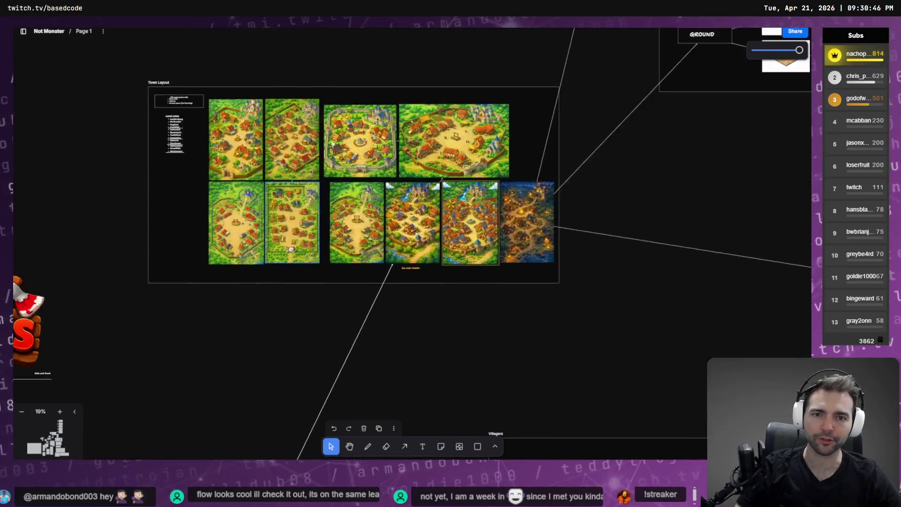
scroll(289, 275, down, 5)
scroll(290, 275, down, 10)
scroll(294, 169, up, 8)
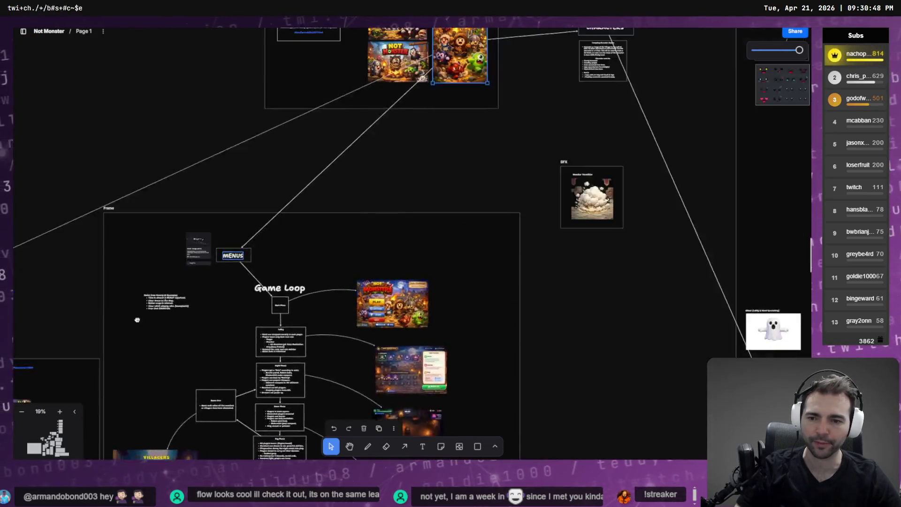
scroll(294, 169, up, 10)
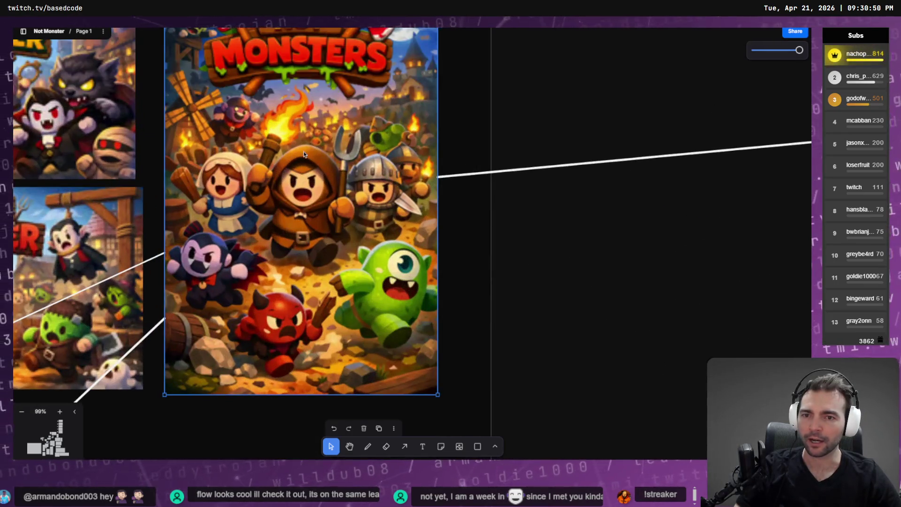
scroll(324, 189, up, 2)
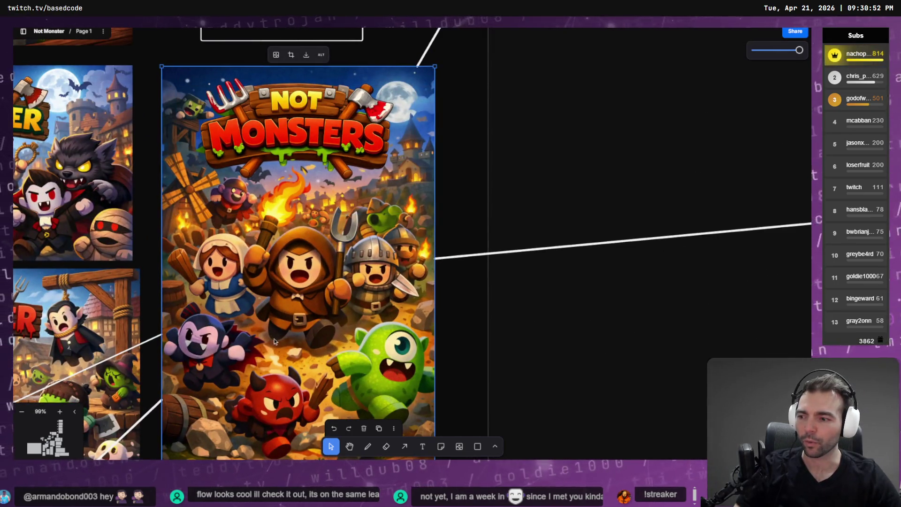
scroll(253, 317, down, 5)
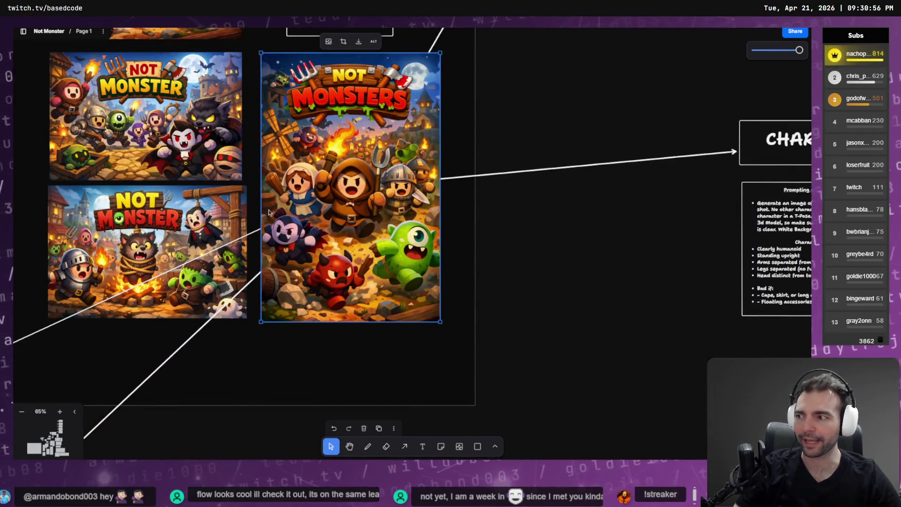
scroll(288, 210, down, 4)
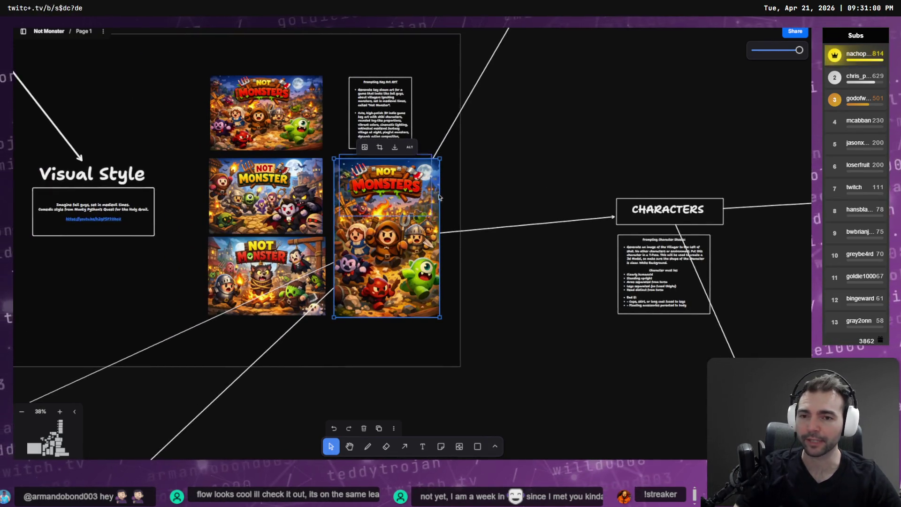
click(522, 179)
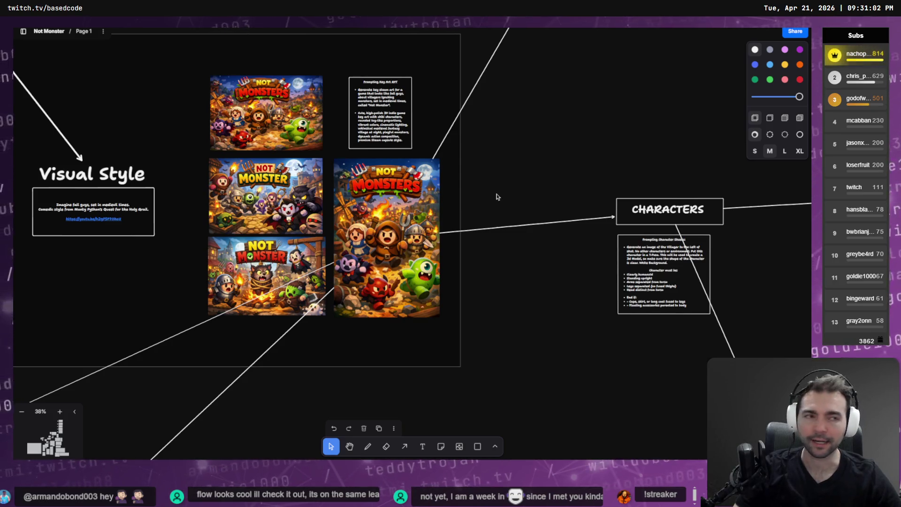
key(alt+Tab)
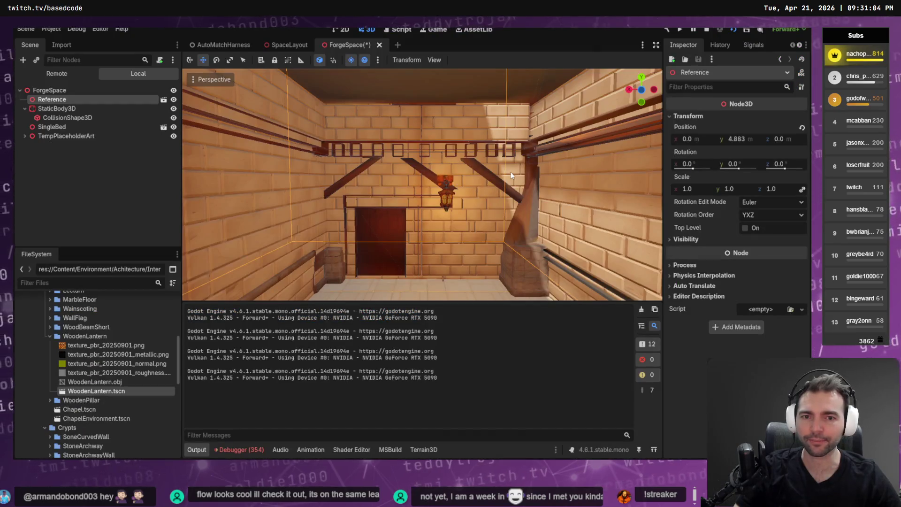
Save ForgeSpace, then run the AutoMatchHarness scene with F6 as a four-player match.
key(s)
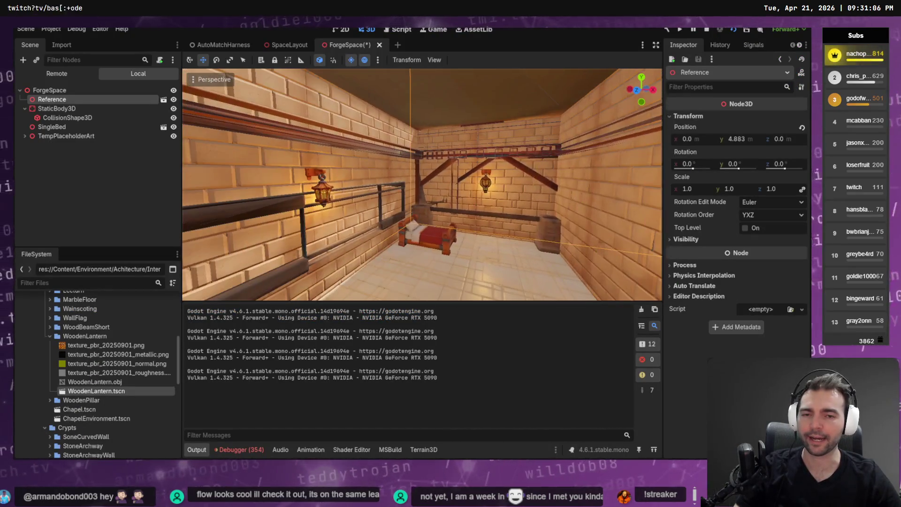
key(s)
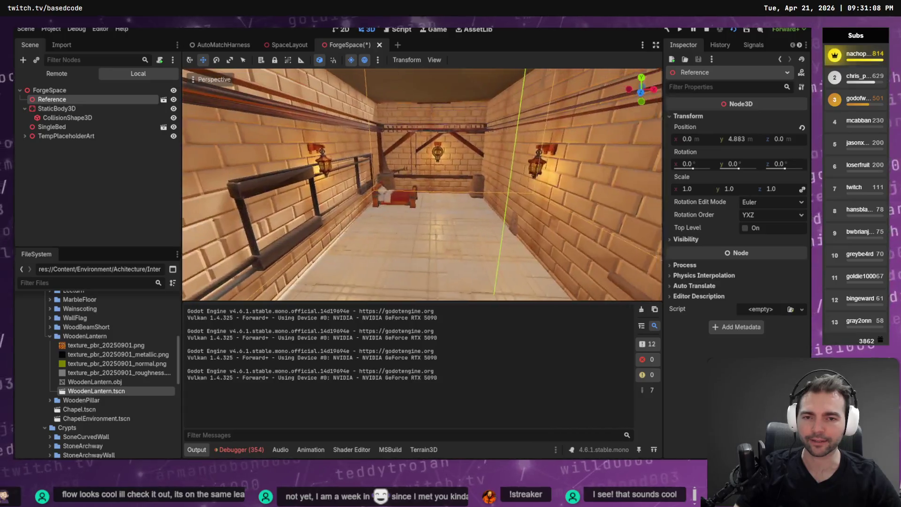
key(w)
key(ctrl+s)
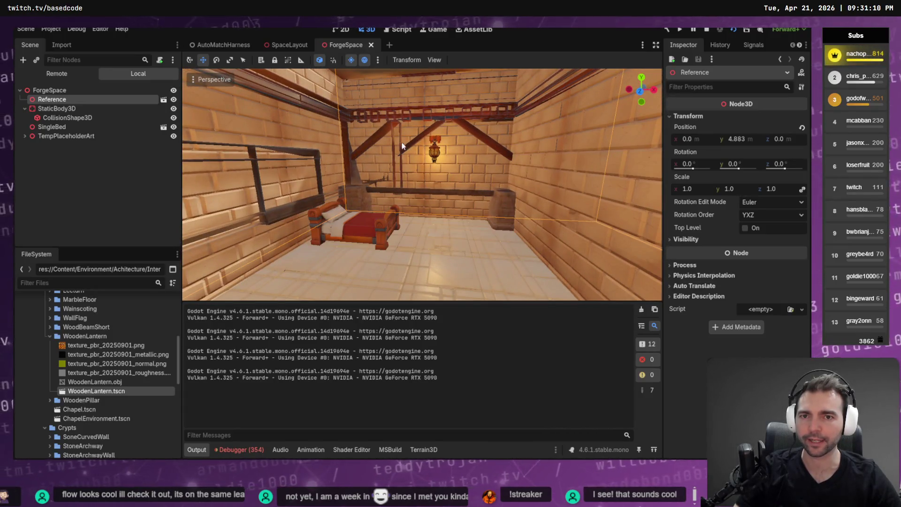
click(203, 45)
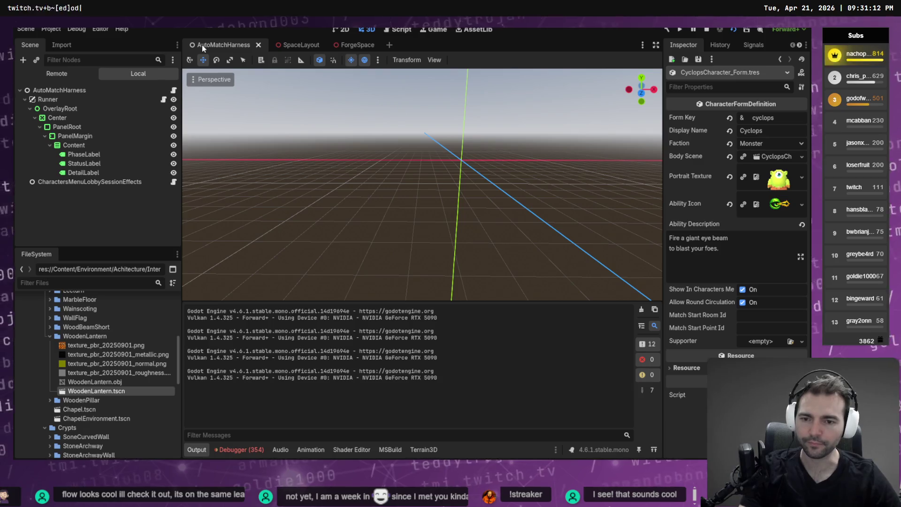
key(F6)
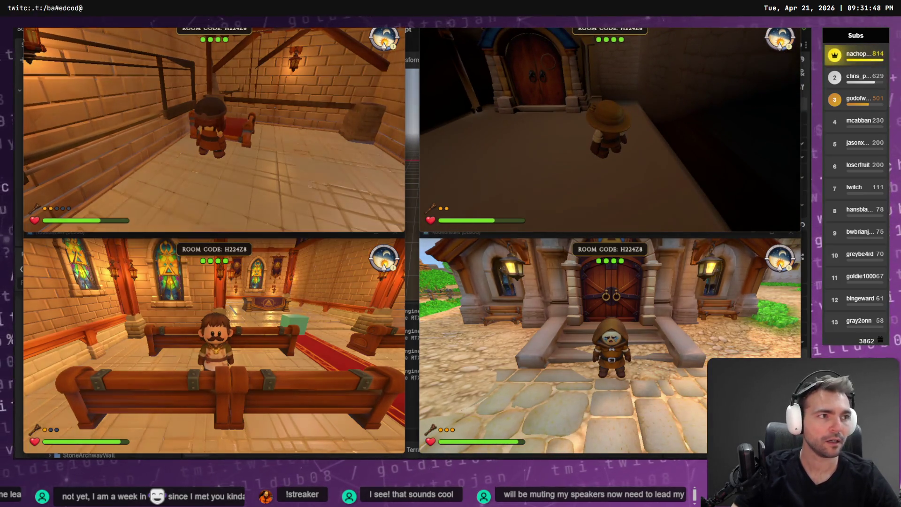
Pause the top-left player's view with Esc, then resume play.
key(Escape)
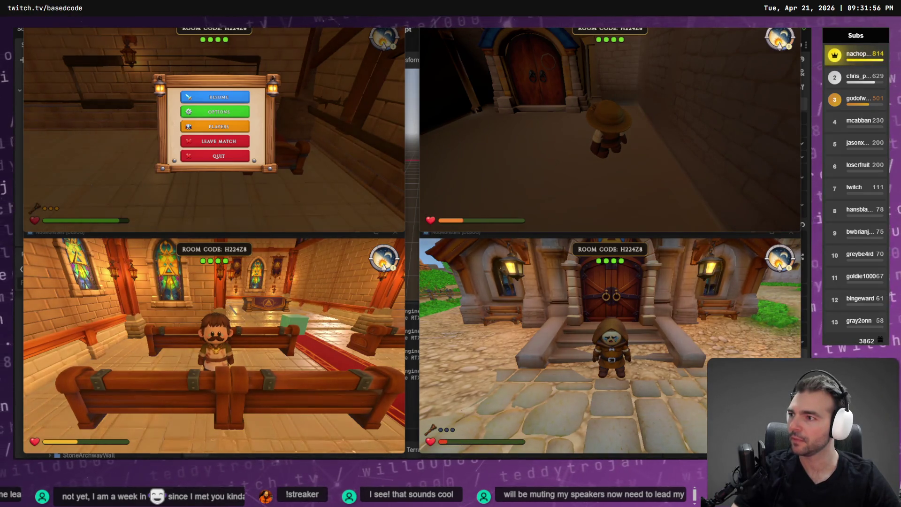
click(222, 98)
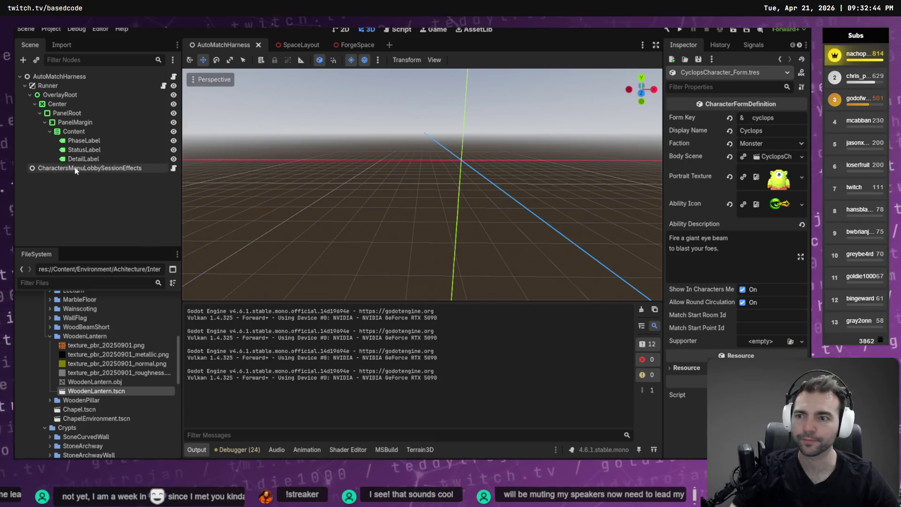
Close ForgeSpace and open TavernSpace.tscn from the Spaces folder.
middle_click(351, 44)
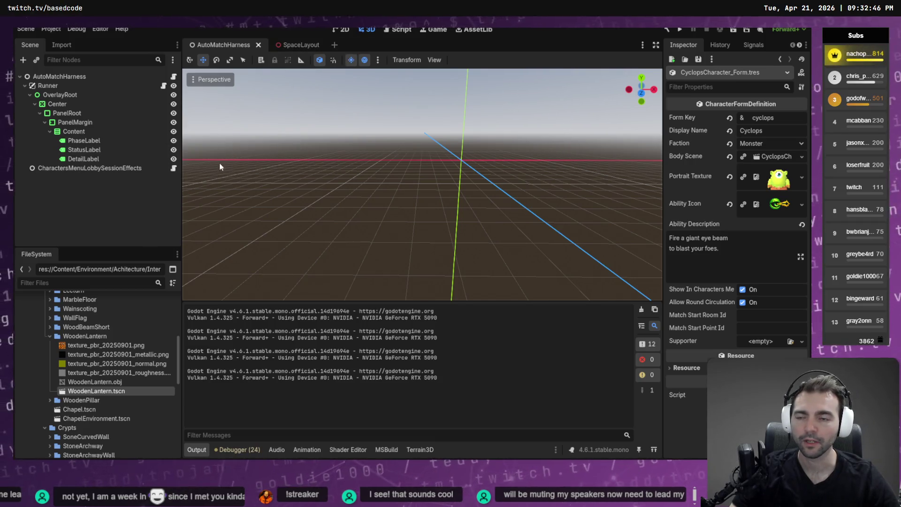
click(49, 336)
scroll(80, 345, up, 2)
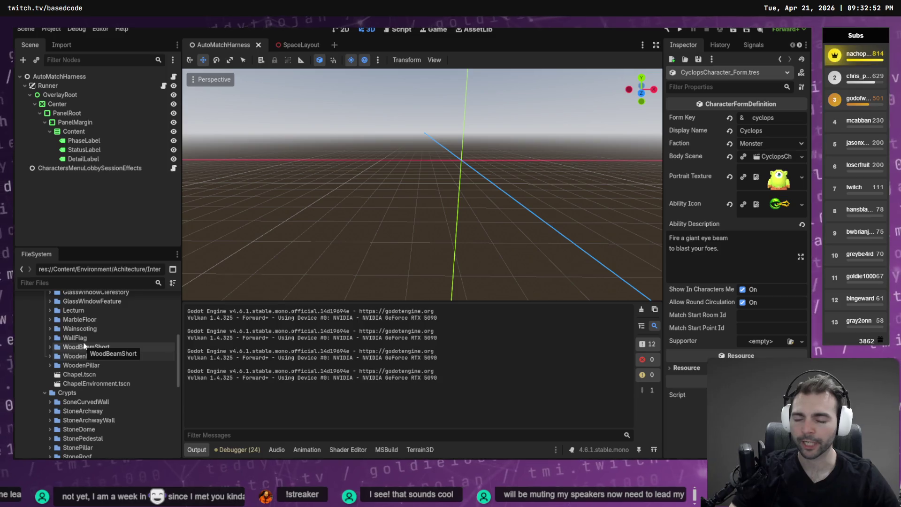
scroll(101, 343, up, 5)
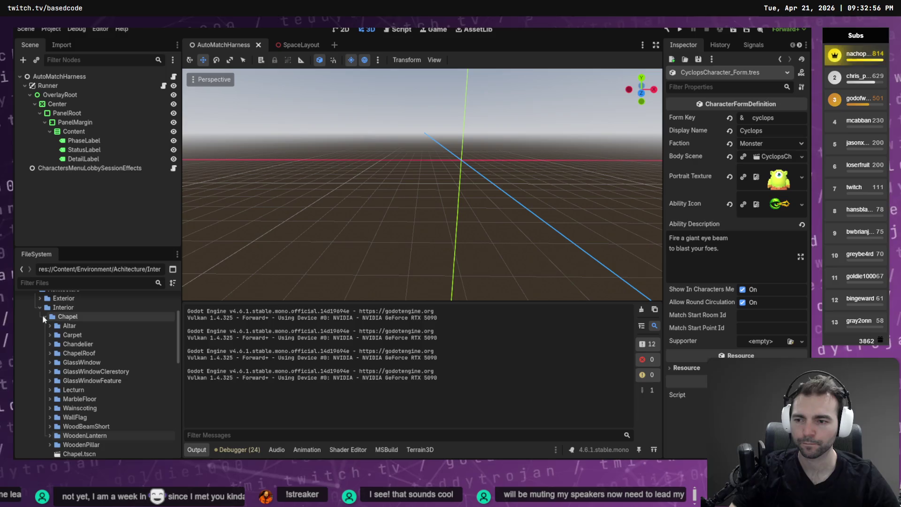
click(43, 317)
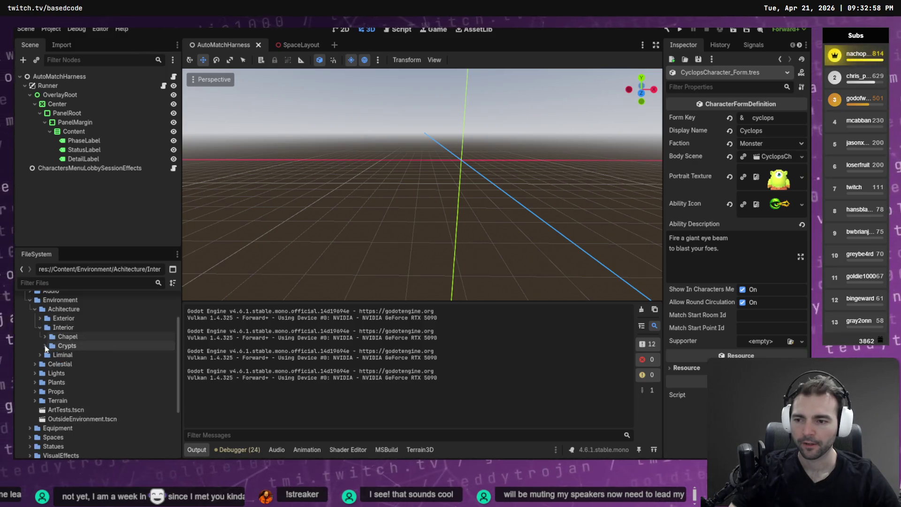
scroll(29, 390, down, 4)
click(29, 377)
scroll(29, 376, down, 5)
double_click(56, 389)
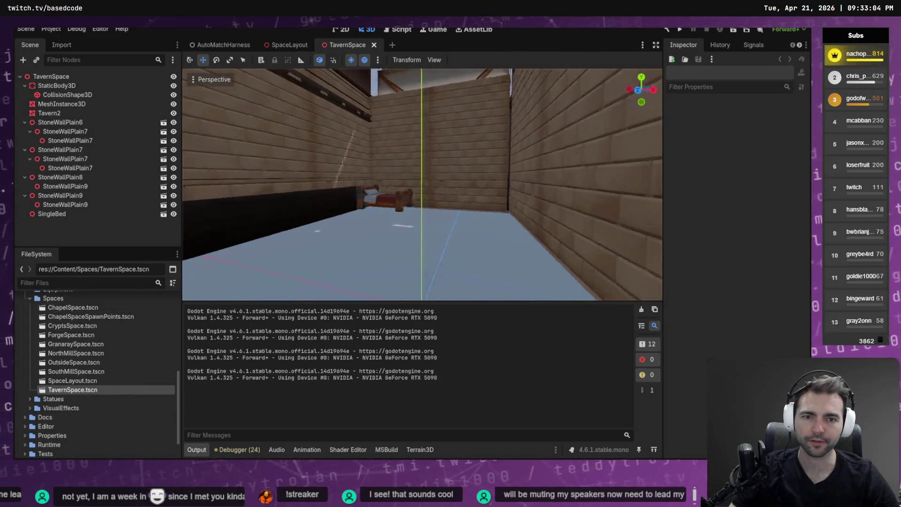
Fly around the tavern interior and exterior, close TavernSpace, and open GranaraySpace.
key(w)
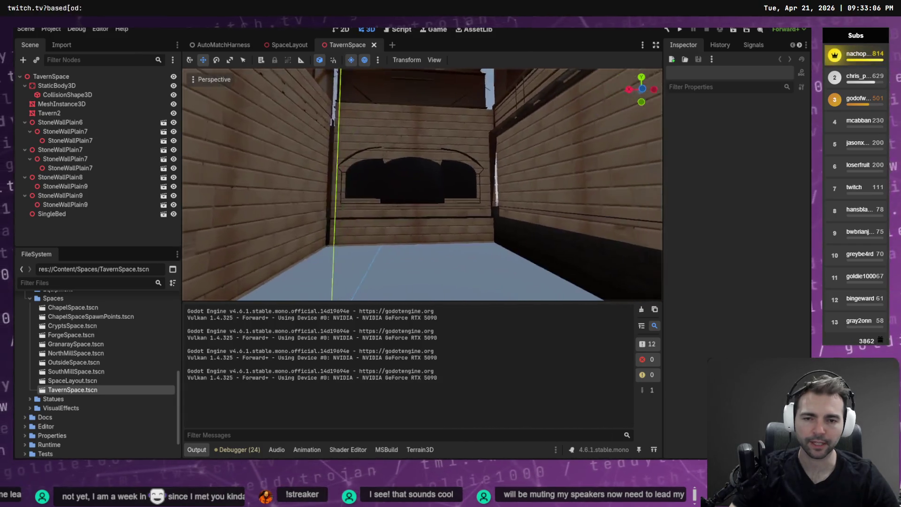
key(a)
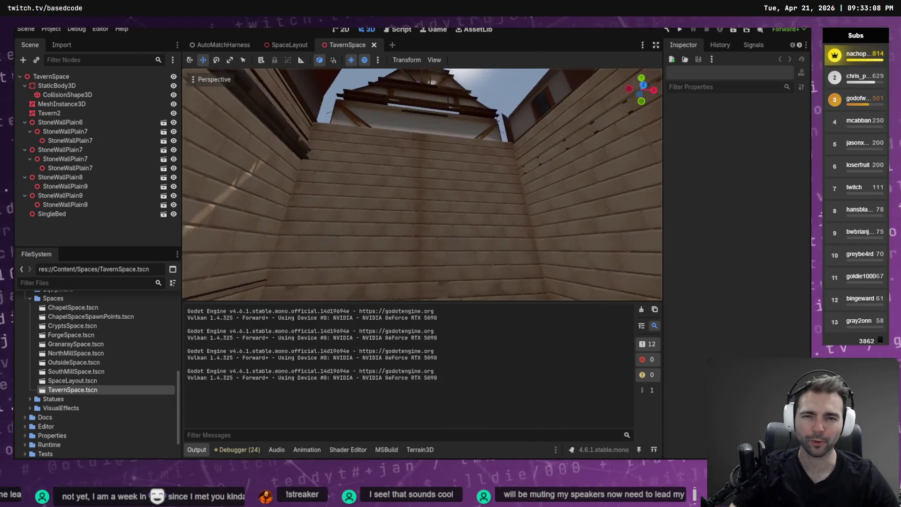
key(s)
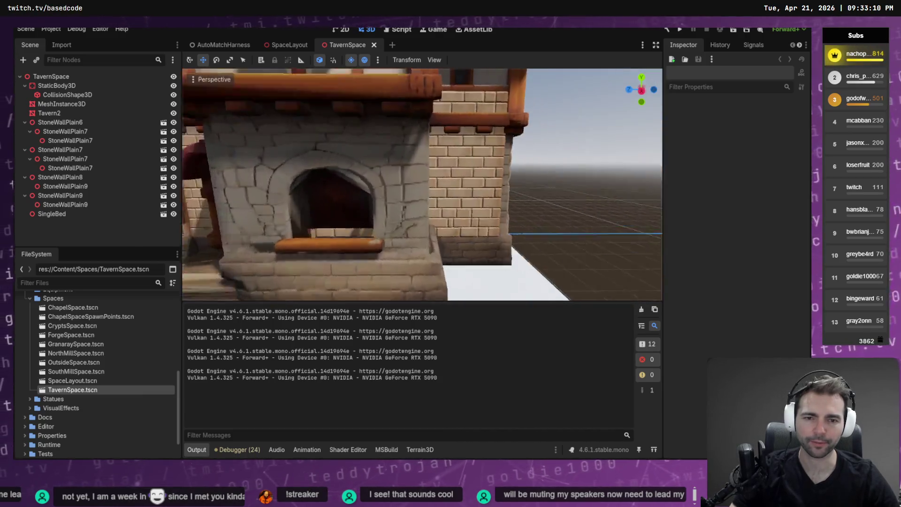
key(w)
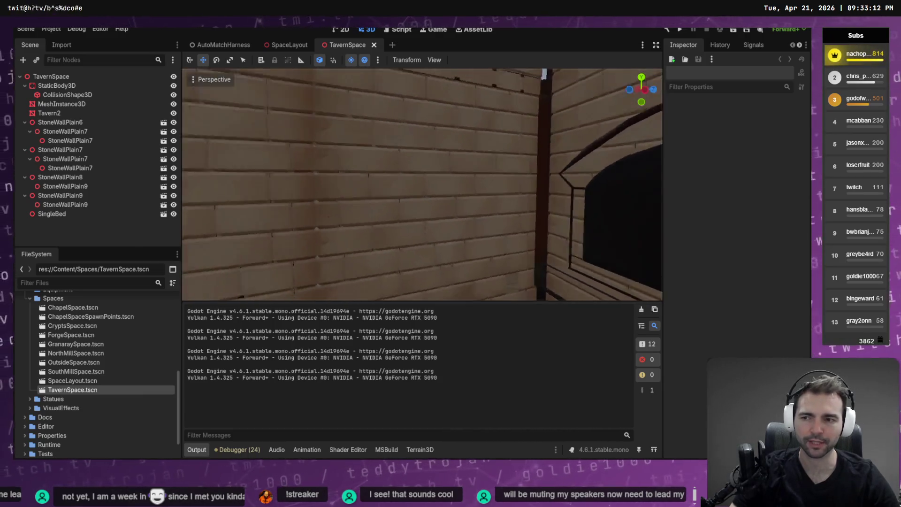
key(w)
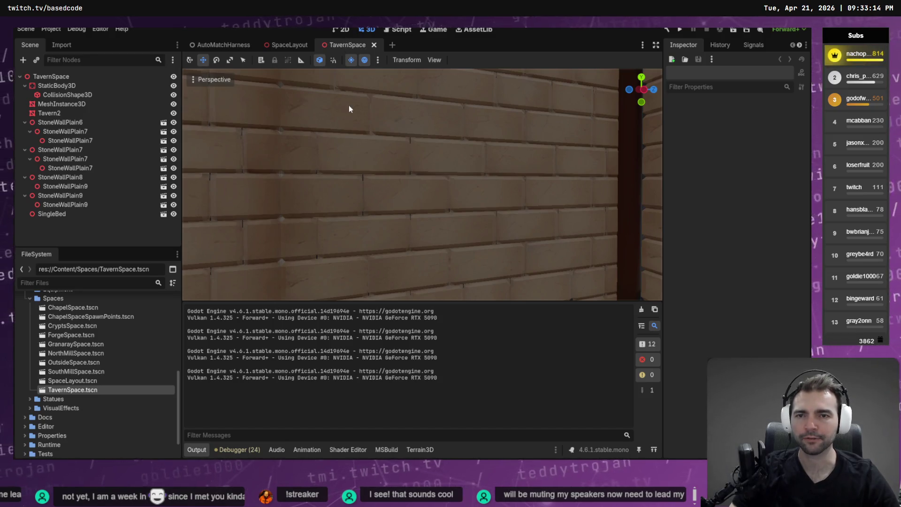
key(ctrl+s)
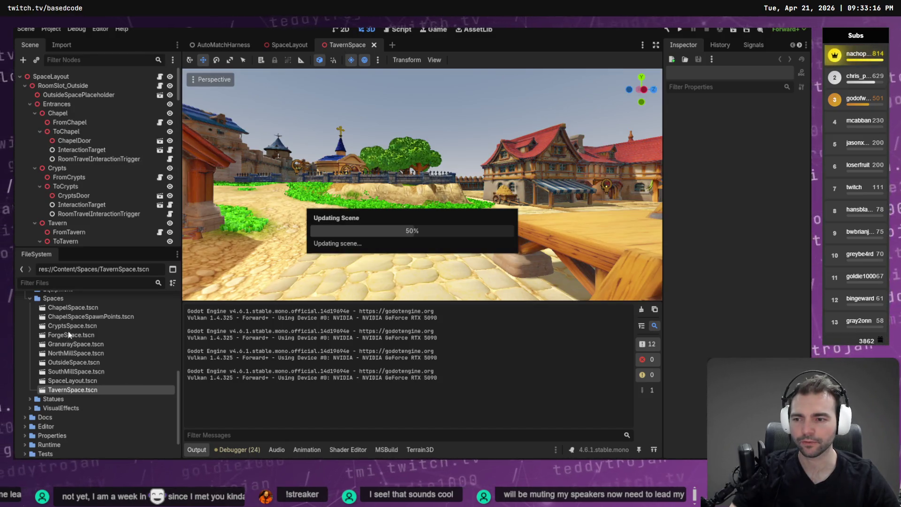
double_click(68, 344)
Fly toward the granary bed, collapse Spaces, and peek into the Chapel folder.
key(w)
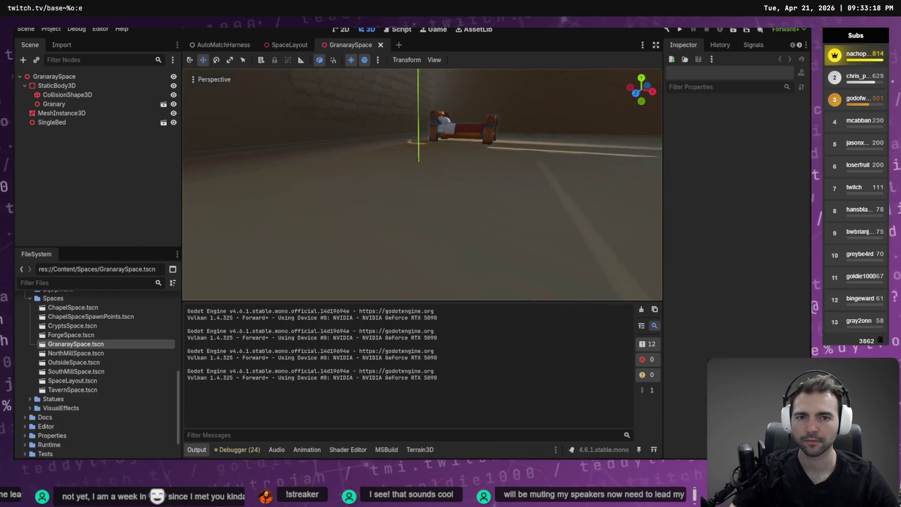
key(w)
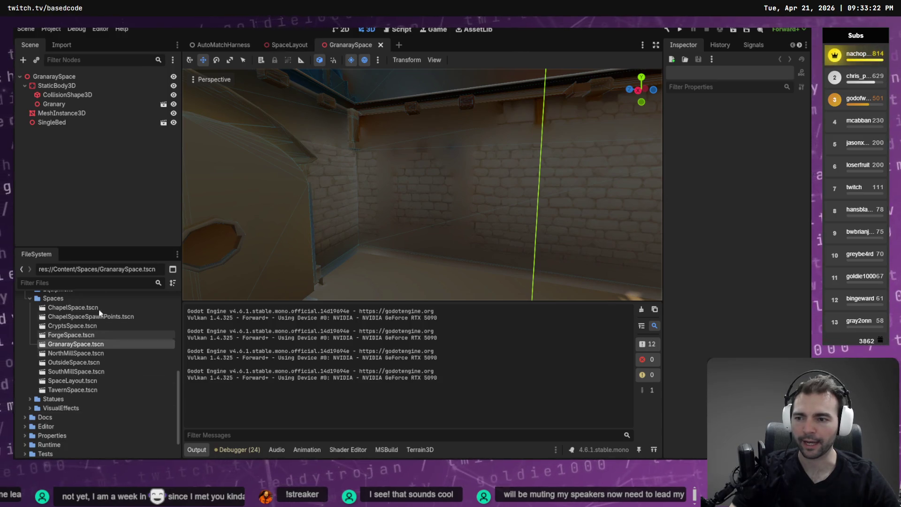
click(30, 298)
scroll(68, 382, up, 3)
scroll(68, 382, up, 2)
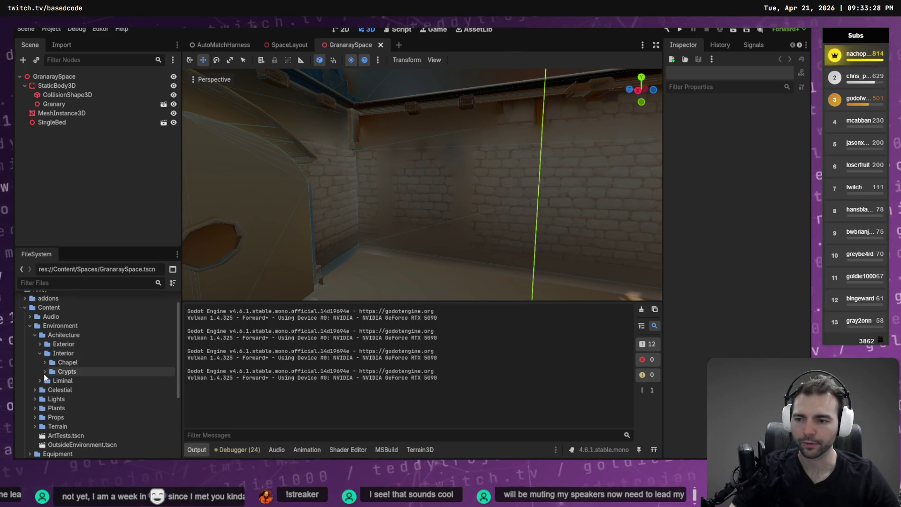
click(46, 363)
click(45, 364)
click(45, 362)
Open the Crypts > StoneWall folder to list its wall pieces.
scroll(41, 336, down, 5)
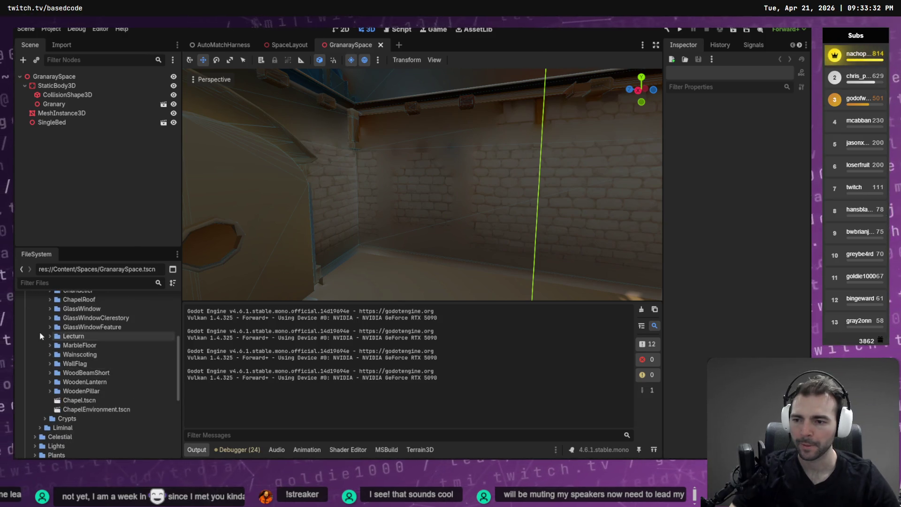
scroll(60, 356, up, 2)
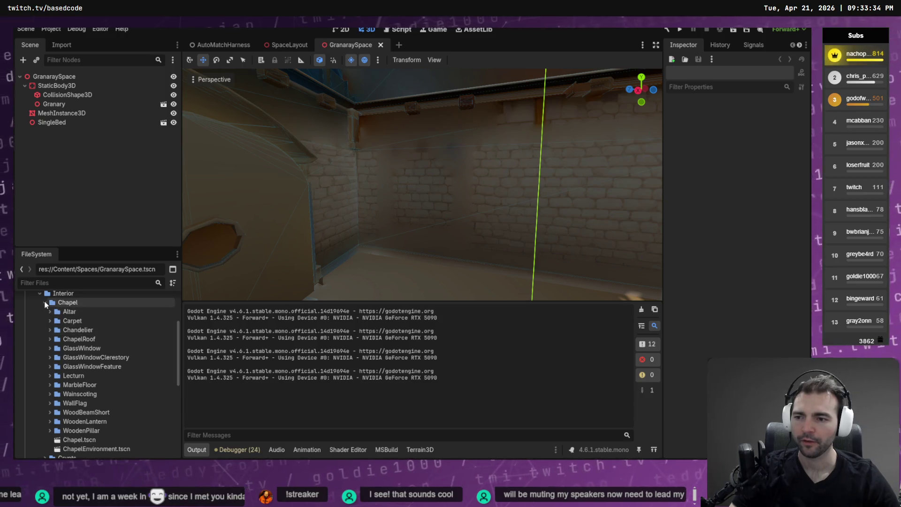
click(45, 303)
click(46, 312)
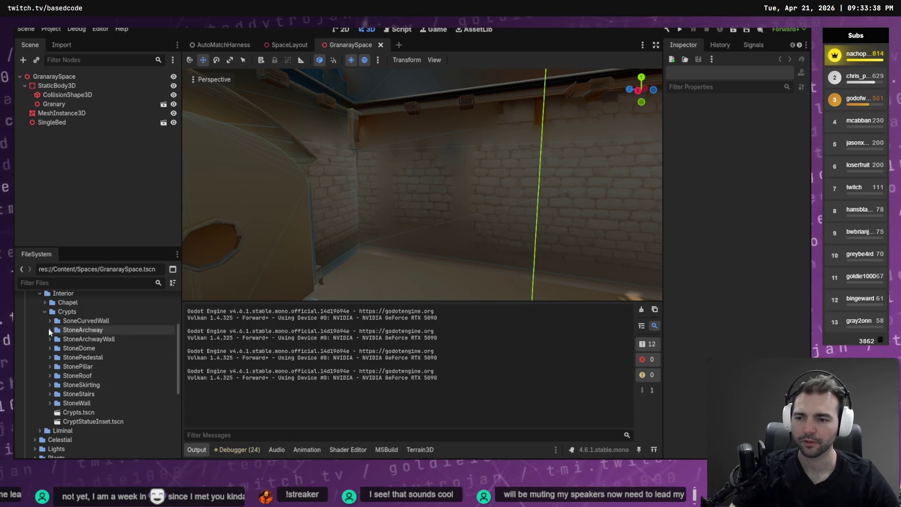
click(49, 402)
scroll(82, 417, down, 1)
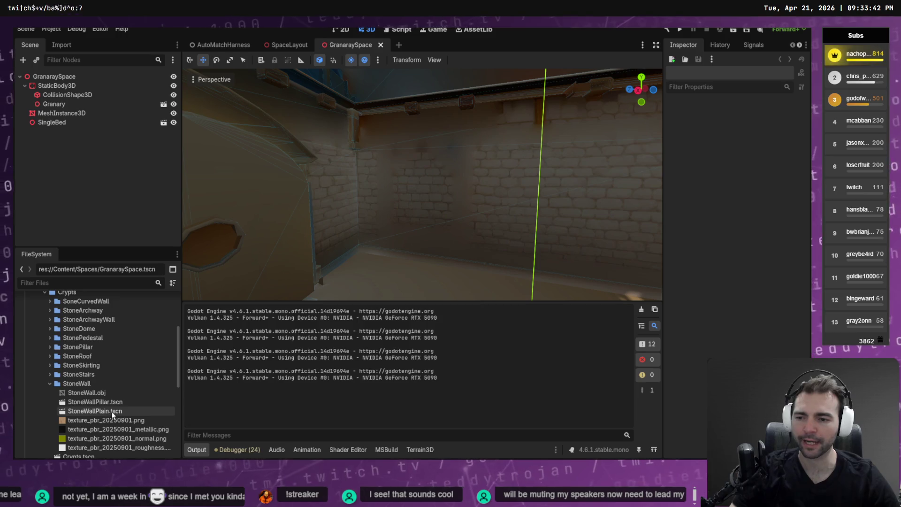
Place a StoneWallPlain wall, rotate it, and slide it about 2 m on X, 2.4 m on Z.
mouse_move(130, 414)
mouse_down()
mouse_move(457, 267)
mouse_move(362, 222)
mouse_move(346, 203)
mouse_move(471, 209)
mouse_move(388, 211)
mouse_move(396, 213)
mouse_up()
key(f)
key(e)
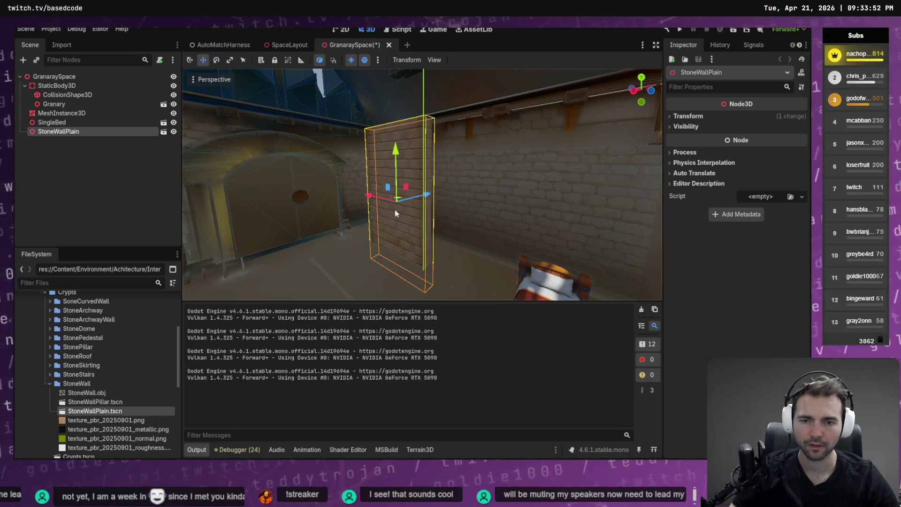
key(w)
mouse_move(440, 234)
mouse_down()
mouse_move(508, 219)
mouse_move(504, 226)
mouse_up()
scroll(443, 224, down, 5)
drag(332, 220, 249, 225)
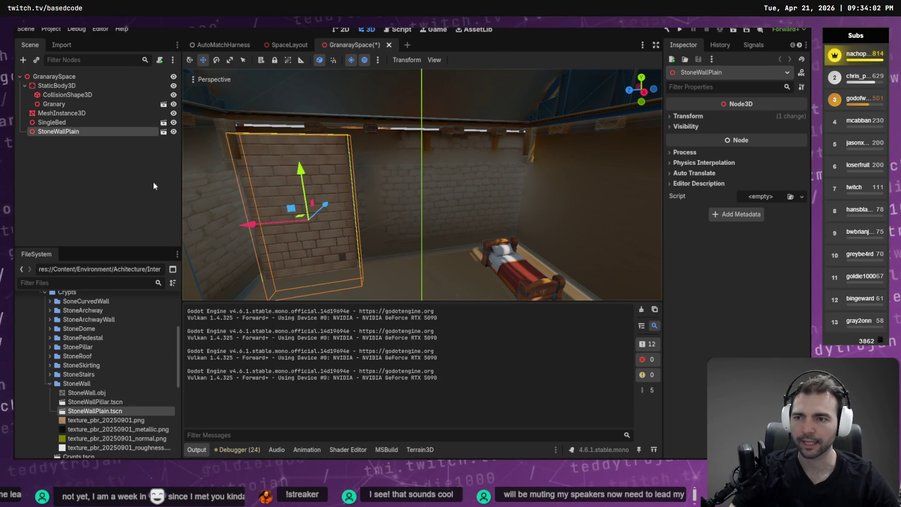
click(56, 162)
key(ctrl+shift+n)
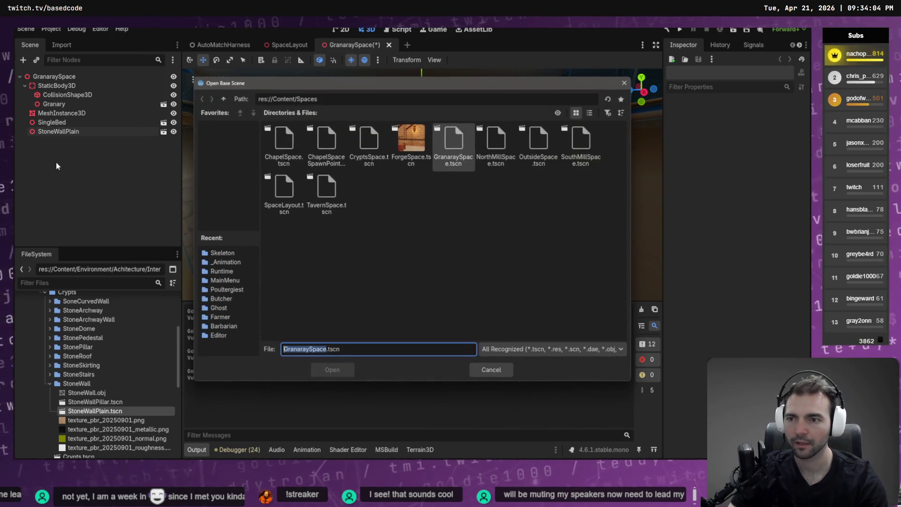
Add a PlaceholderArt Node3D and nest the StoneWallPlain wall under it.
key(Escape)
right_click(55, 168)
click(77, 177)
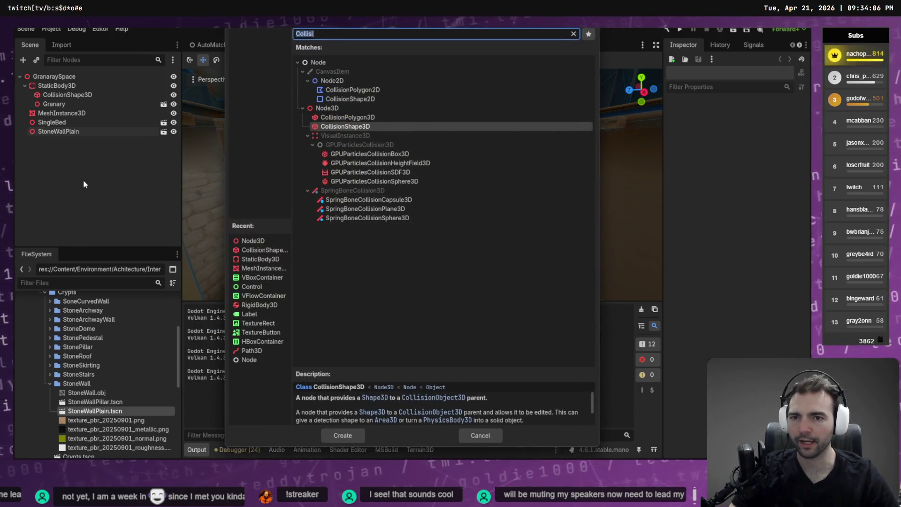
double_click(356, 108)
text(PlaceholderArt)
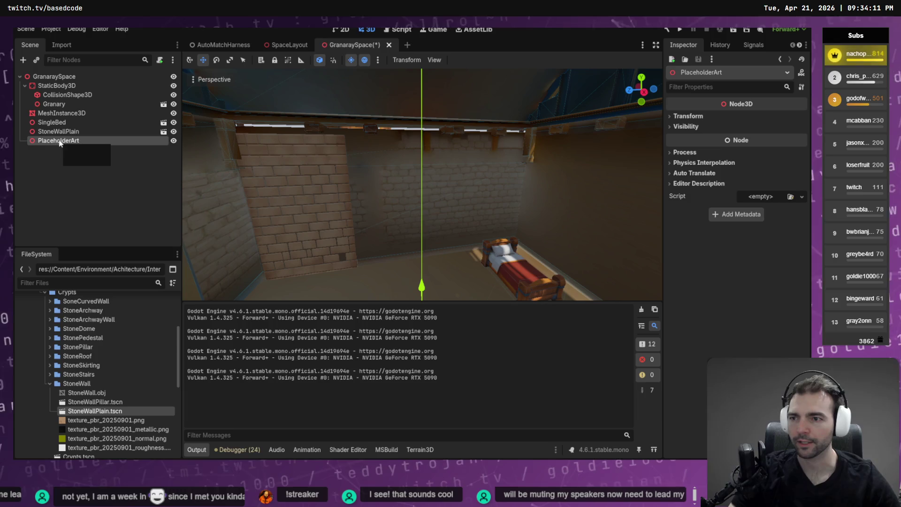
click(61, 131)
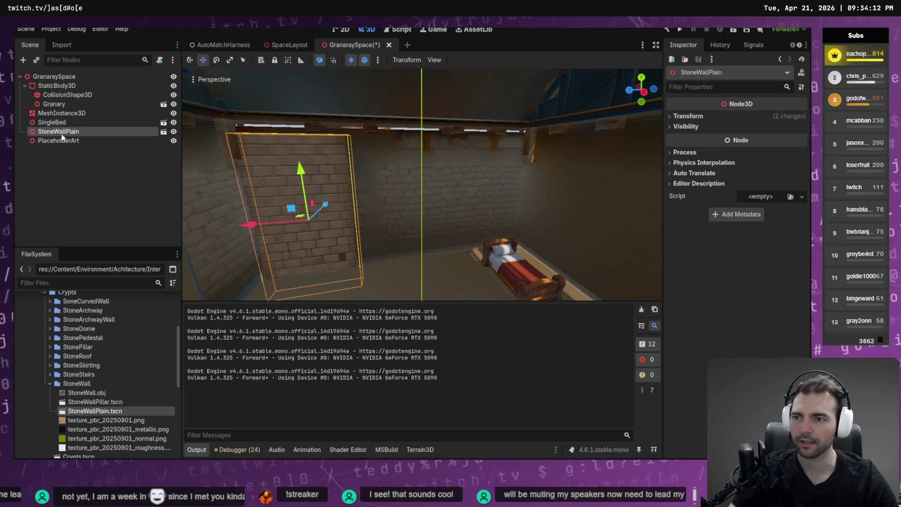
drag(67, 146, 68, 143)
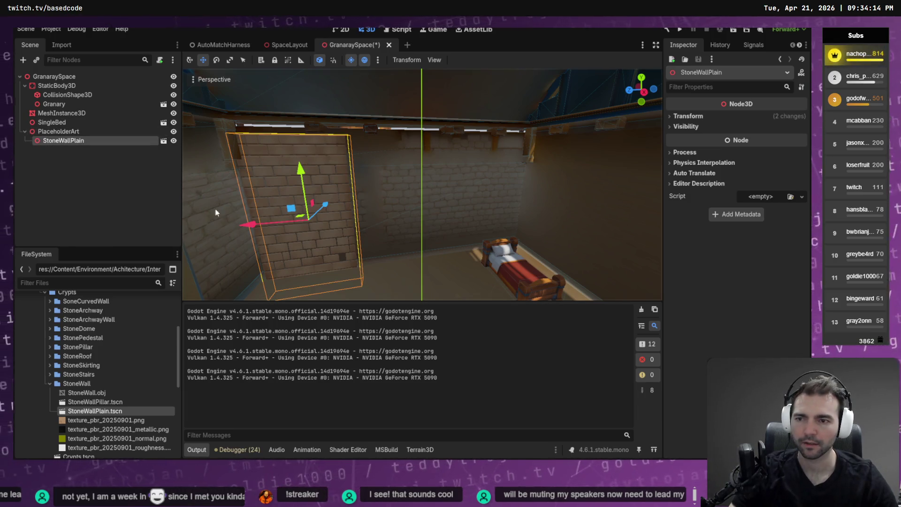
Duplicate the stone wall panel three times into a row of four along X.
key(ctrl+d)
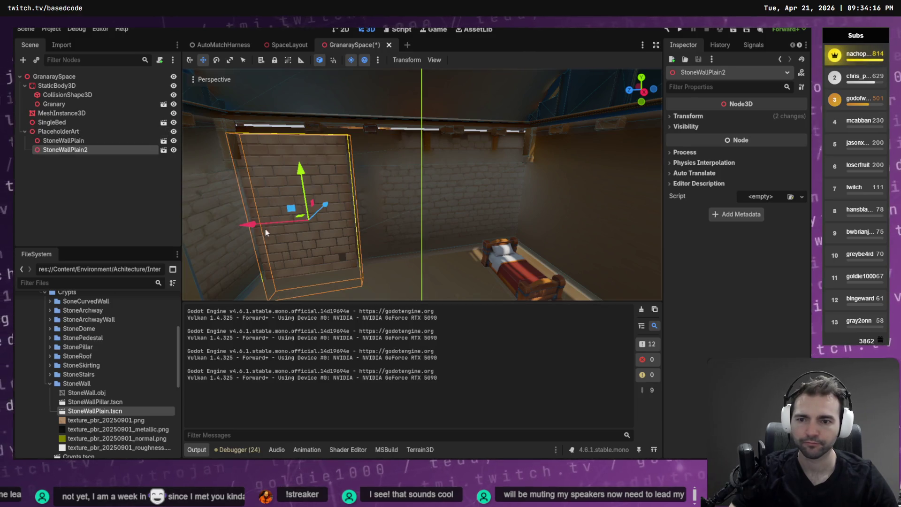
mouse_move(265, 229)
mouse_down()
mouse_move(361, 217)
mouse_move(351, 217)
mouse_up()
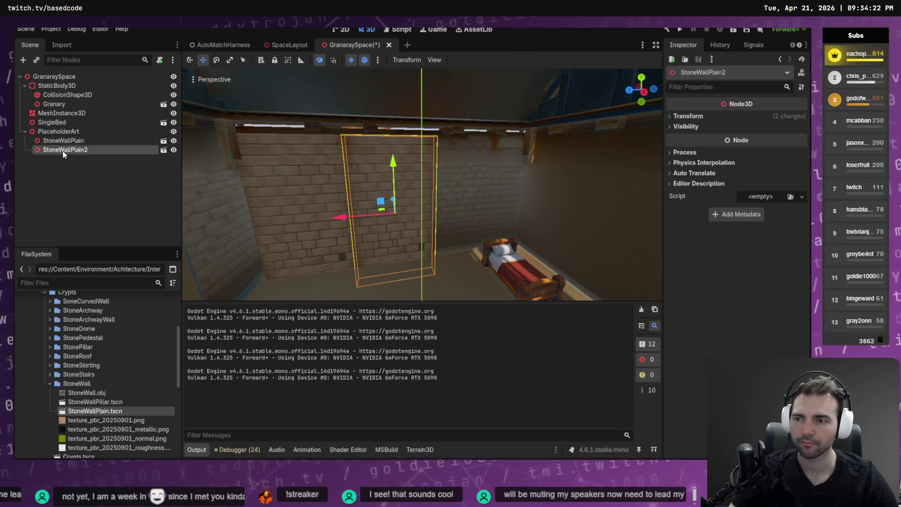
key(ctrl+d)
drag(340, 217, 420, 219)
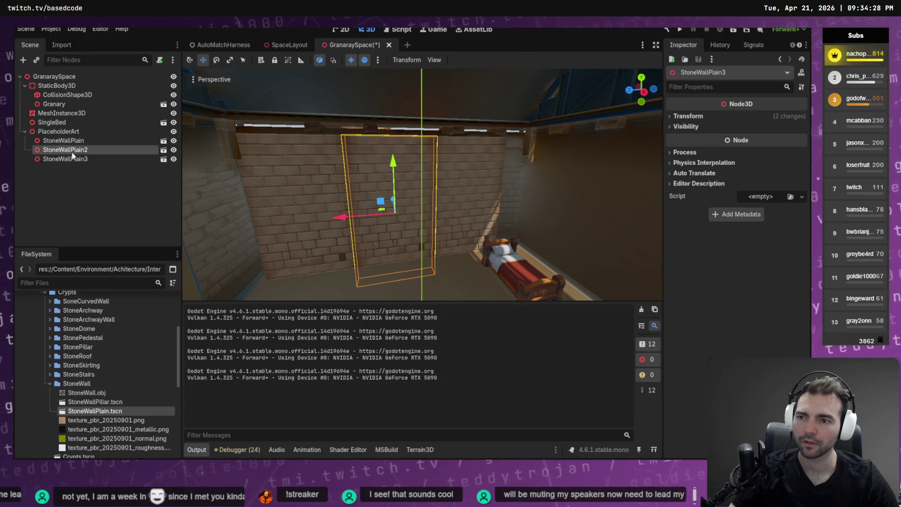
key(ctrl+d)
mouse_move(416, 212)
mouse_down()
mouse_move(504, 210)
mouse_move(482, 214)
mouse_up()
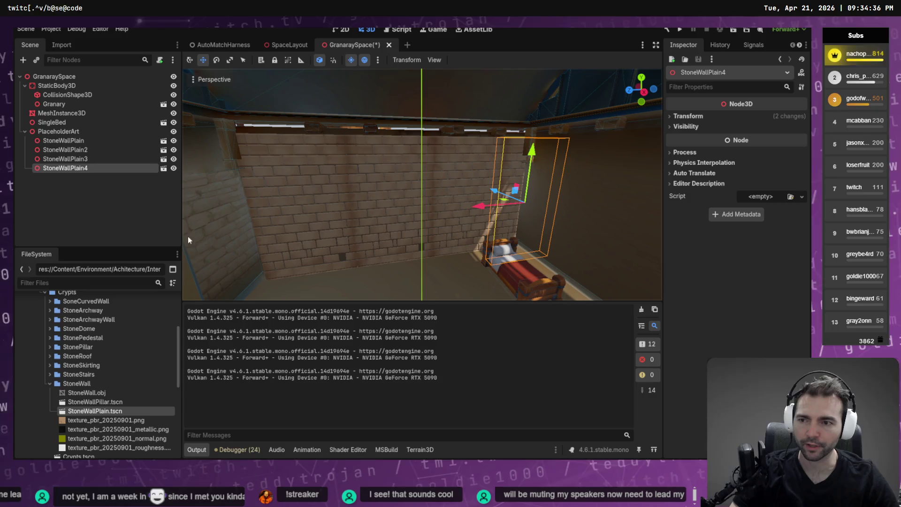
Copy the four-panel row to the opposite wall of the room.
shift+click(80, 142)
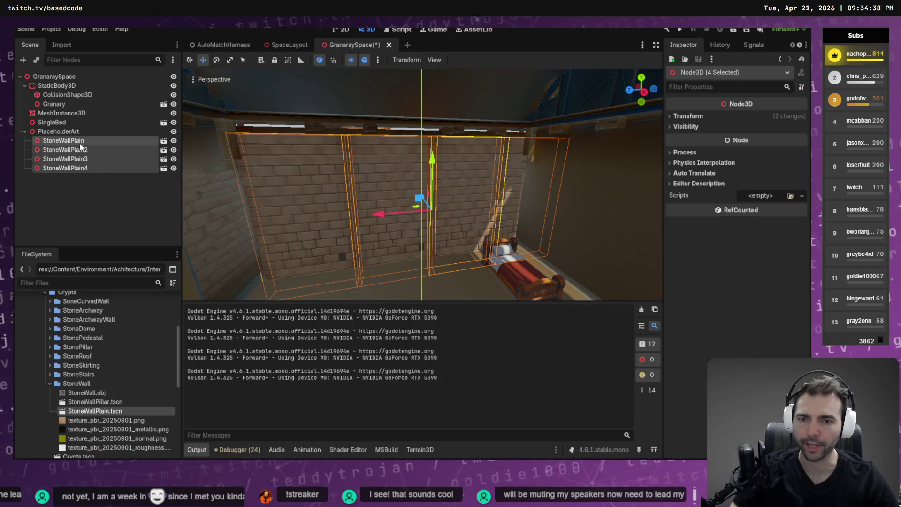
key(ctrl+d)
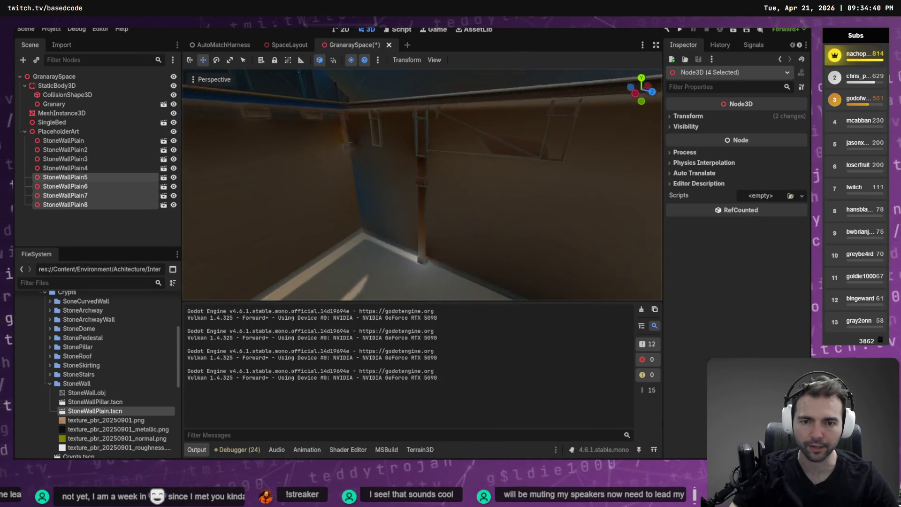
key(s)
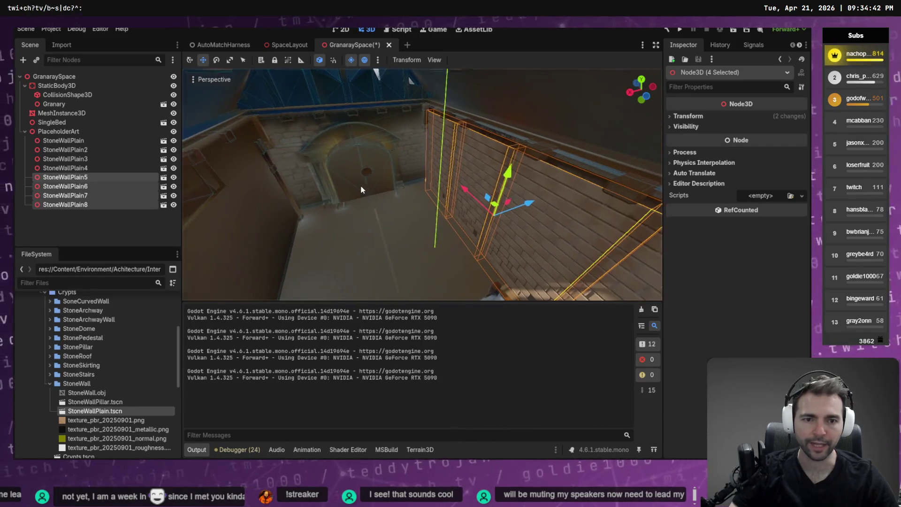
drag(527, 205, 306, 237)
drag(407, 80, 481, 100)
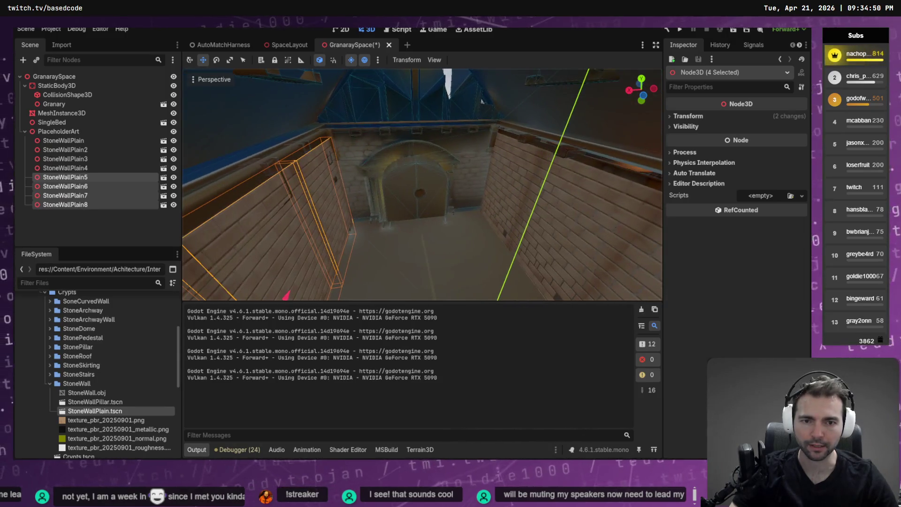
Duplicate StoneWallPlain and StoneWallPlain2 and start rotating the copies around the vertical axis.
click(70, 150)
shift+click(64, 140)
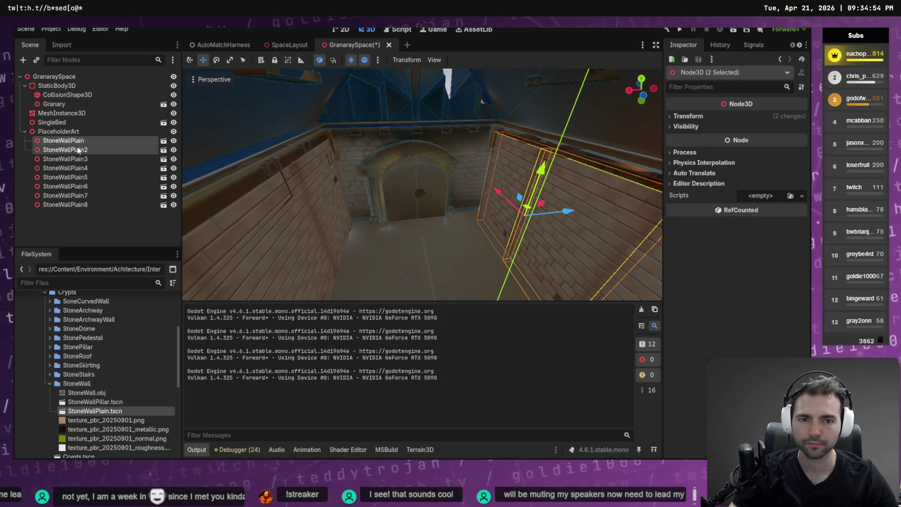
key(ctrl+d)
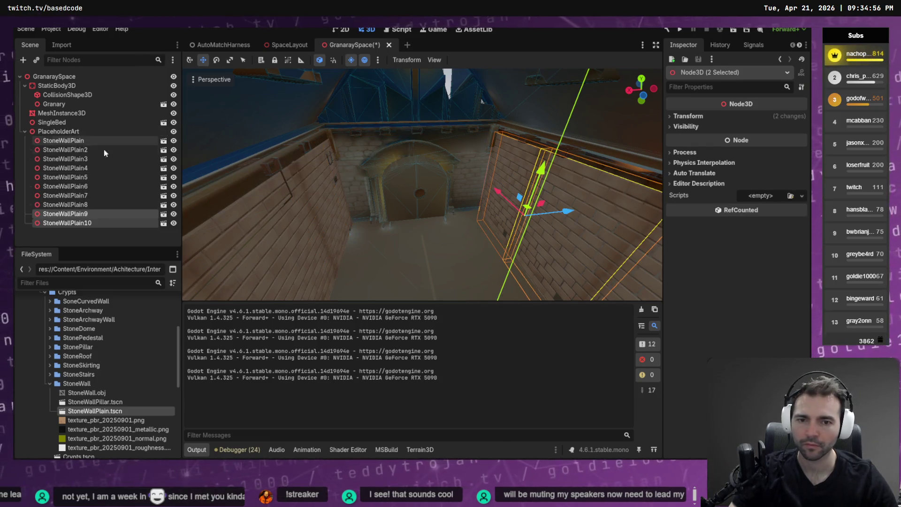
mouse_move(510, 235)
mouse_down()
mouse_move(530, 246)
mouse_move(553, 244)
mouse_move(544, 225)
mouse_move(562, 238)
mouse_move(237, 99)
mouse_up()
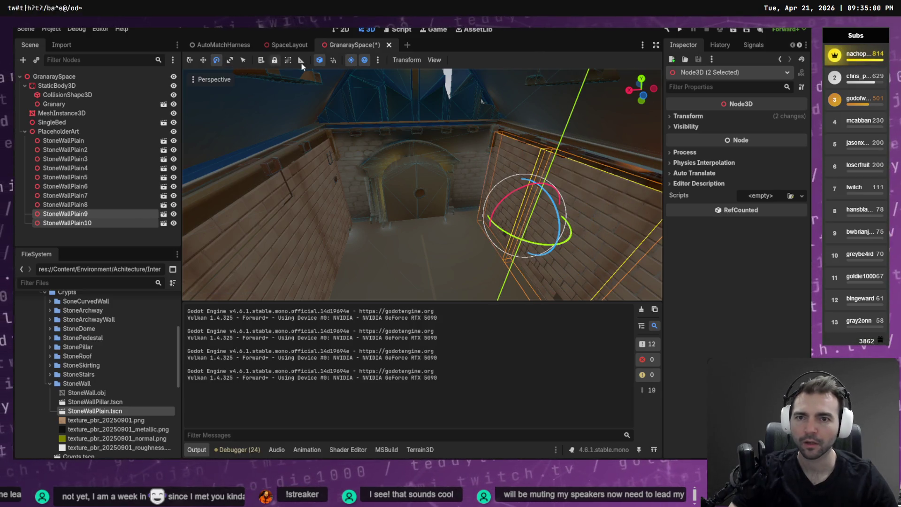
Turn the two copies 90° on Y and slide them along the arched-door end.
click(323, 60)
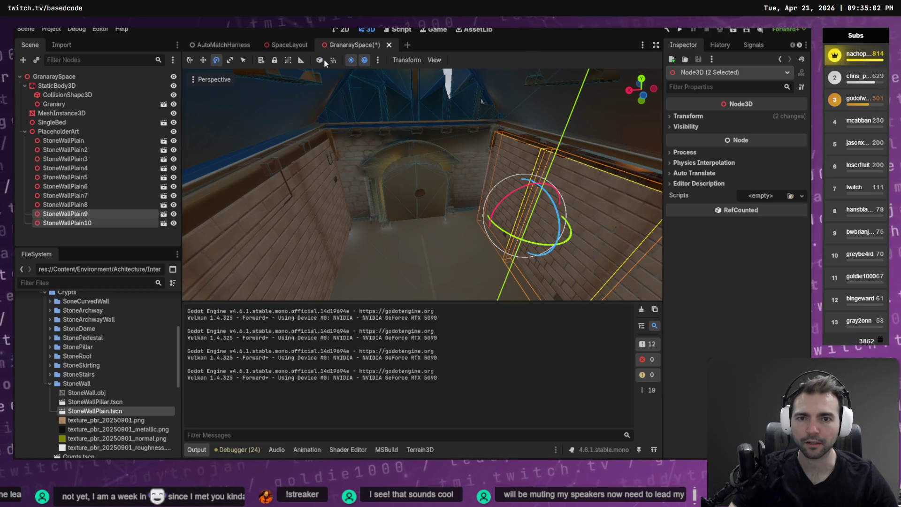
drag(568, 234, 565, 241)
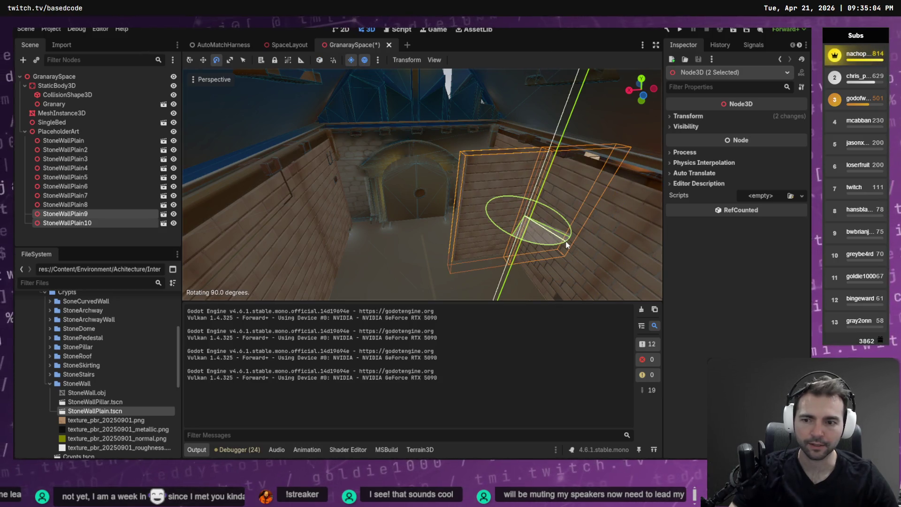
key(w)
drag(469, 227, 348, 235)
drag(396, 219, 396, 218)
mouse_move(386, 252)
mouse_down()
mouse_move(235, 249)
mouse_move(322, 216)
mouse_move(311, 179)
mouse_up()
Add a third door-end panel from StoneWallPlain9, then duplicate all three toward the bed end.
click(84, 221)
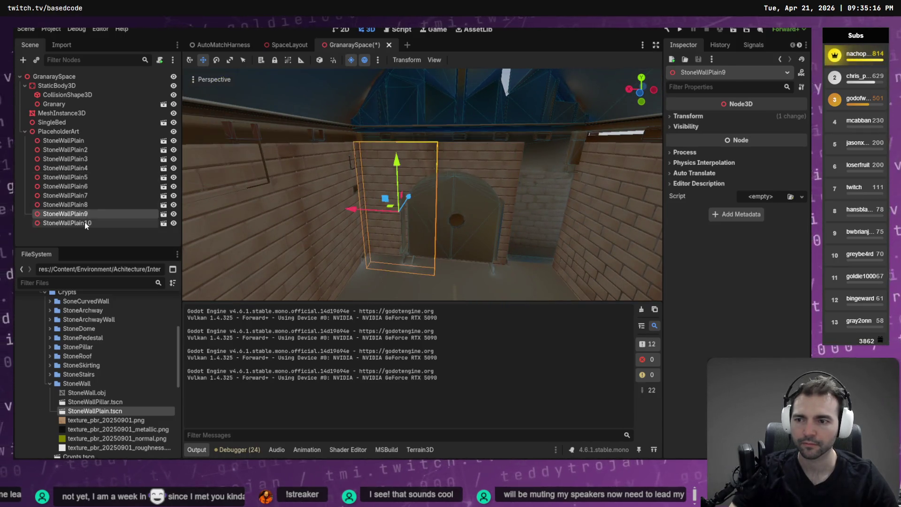
key(ctrl+d)
drag(421, 216, 494, 223)
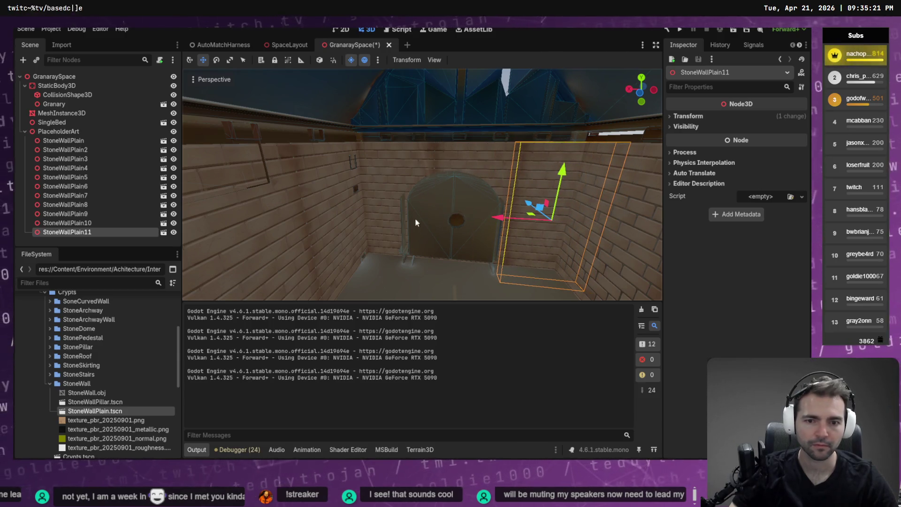
shift+click(93, 214)
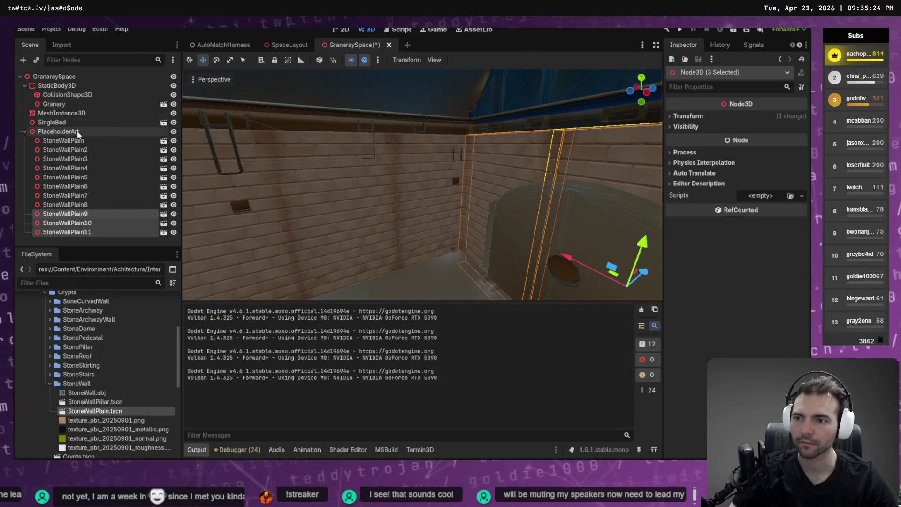
key(ctrl+d)
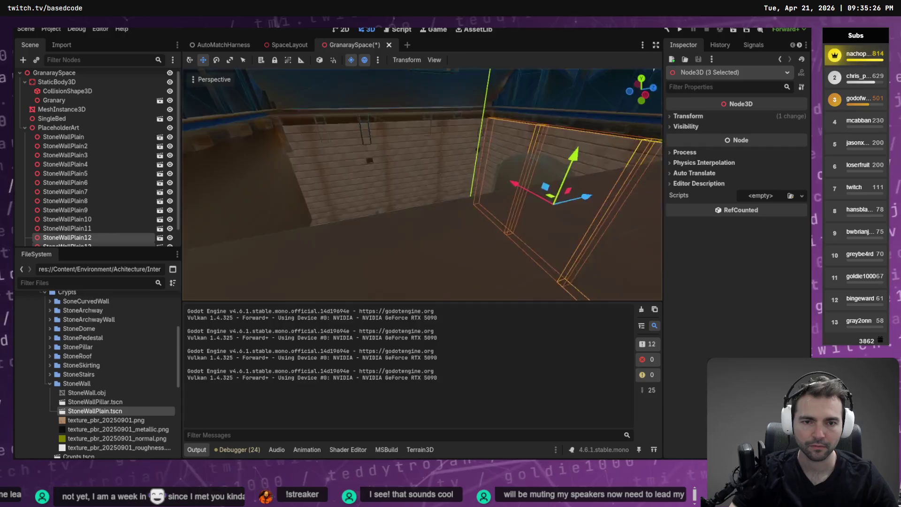
drag(422, 184, 537, 179)
mouse_move(471, 154)
mouse_down()
mouse_move(345, 221)
mouse_move(397, 206)
mouse_move(440, 173)
mouse_up()
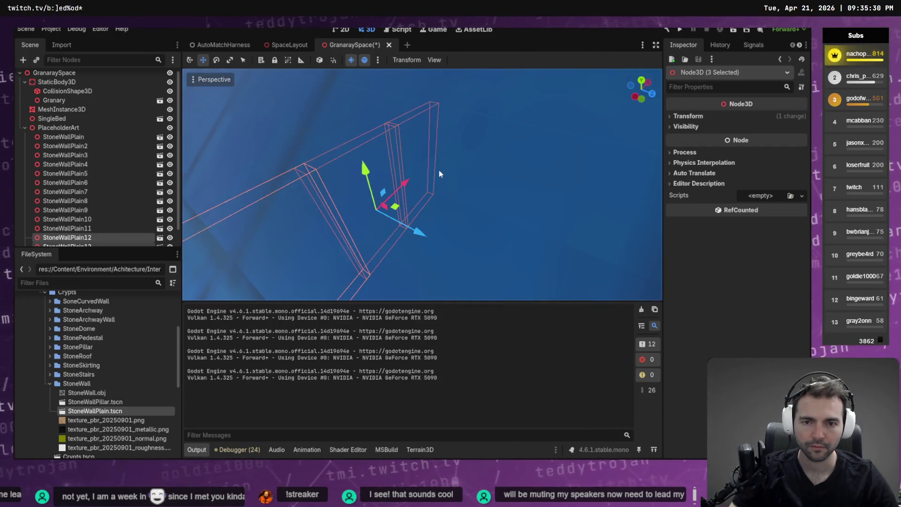
drag(442, 219, 422, 212)
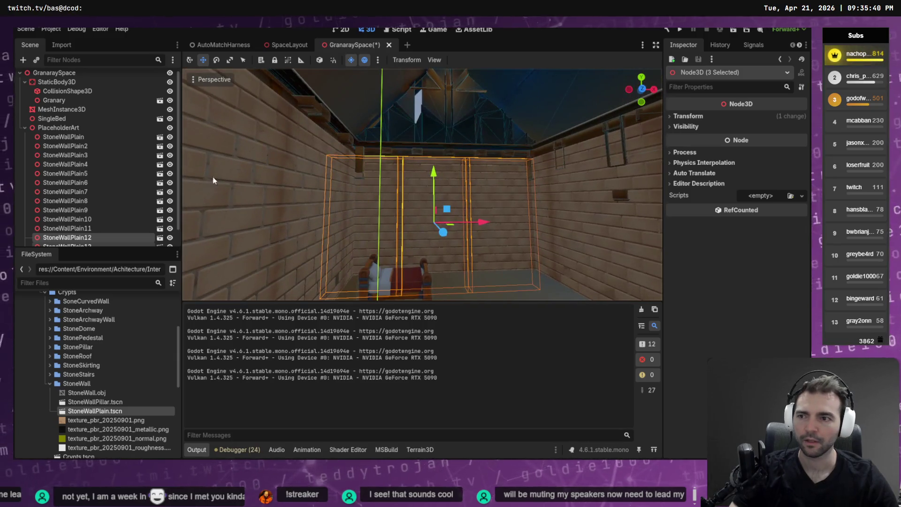
Move Granary out of StaticBody3D, rename it Reference, and file it under PlaceholderArt.
click(70, 100)
drag(69, 99, 87, 83)
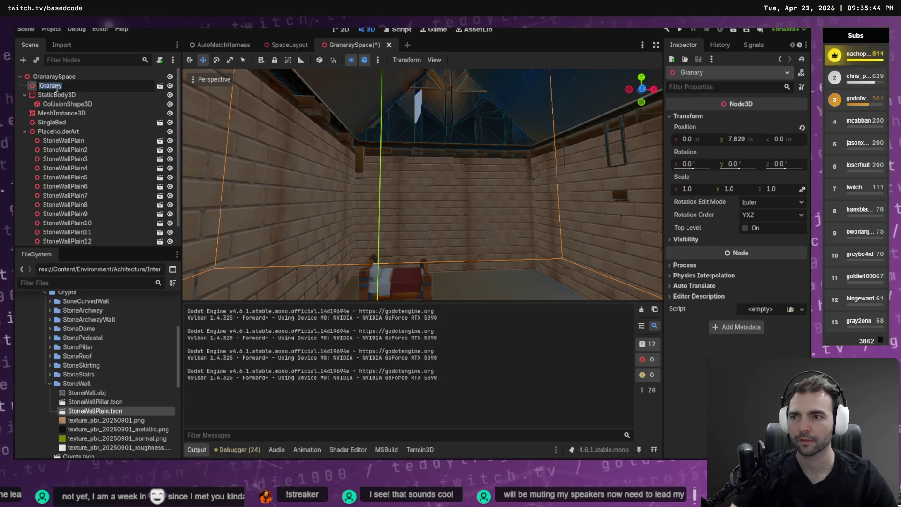
text(Reference)
key(Return)
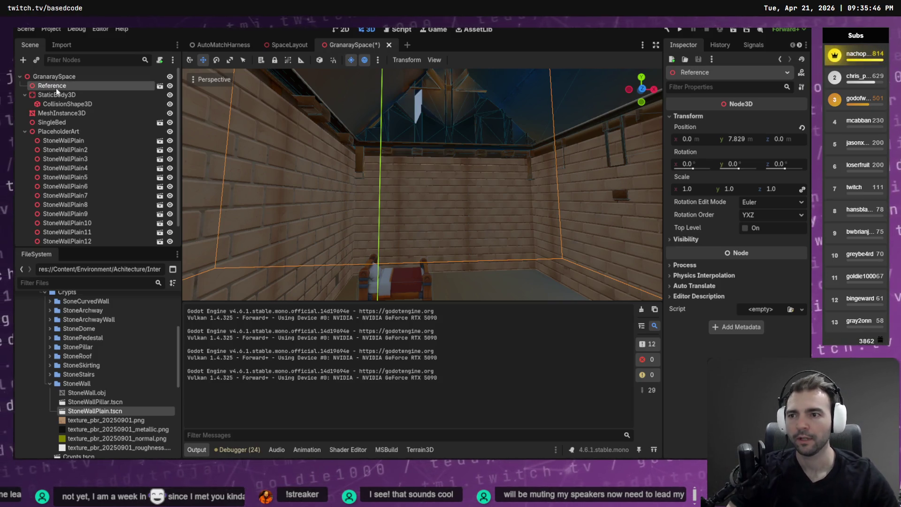
drag(55, 88, 76, 137)
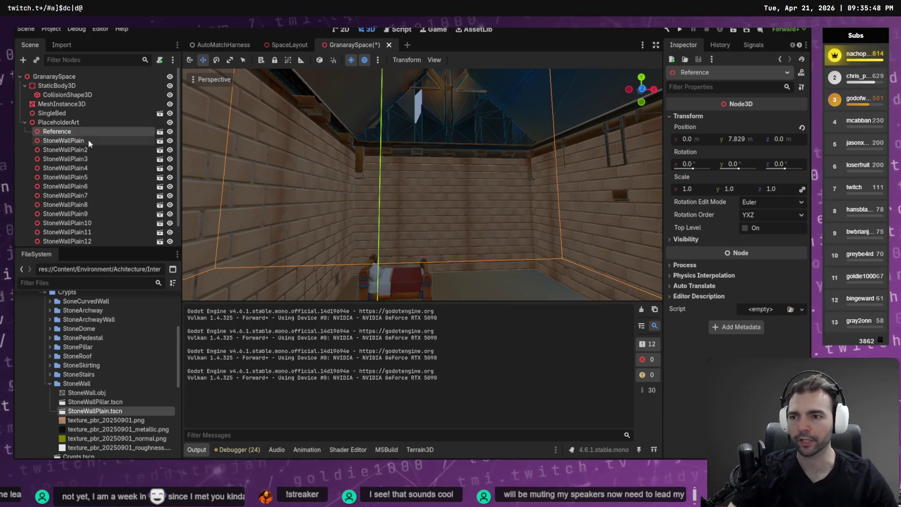
Delete the MeshInstance3D node and save the GranarySpace scene.
click(75, 105)
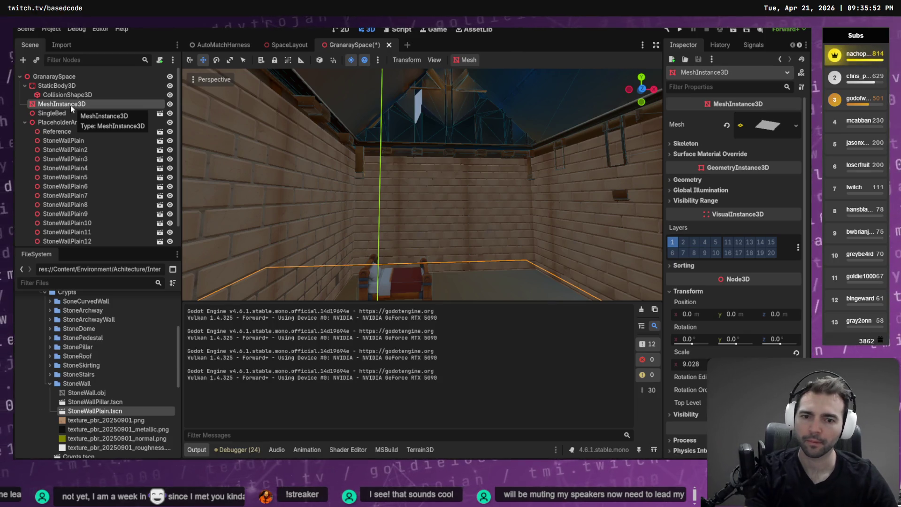
key(Delete)
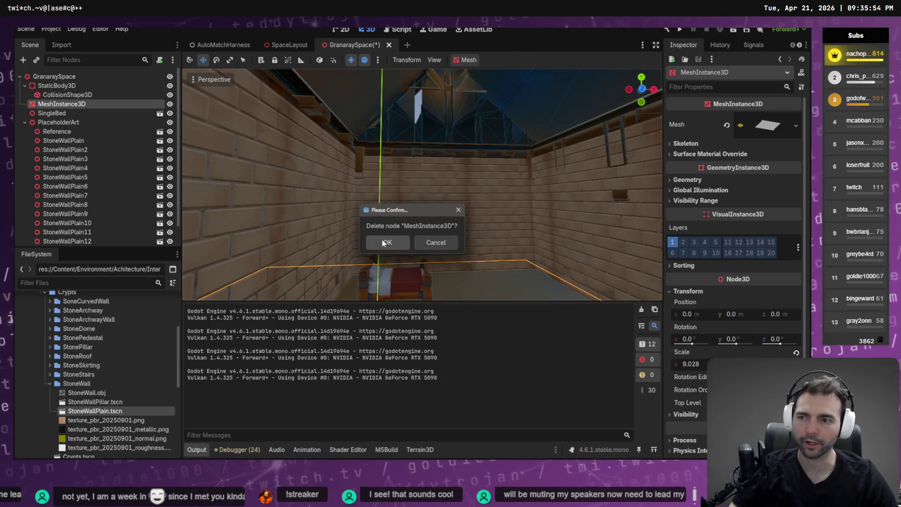
click(384, 242)
key(ctrl+s)
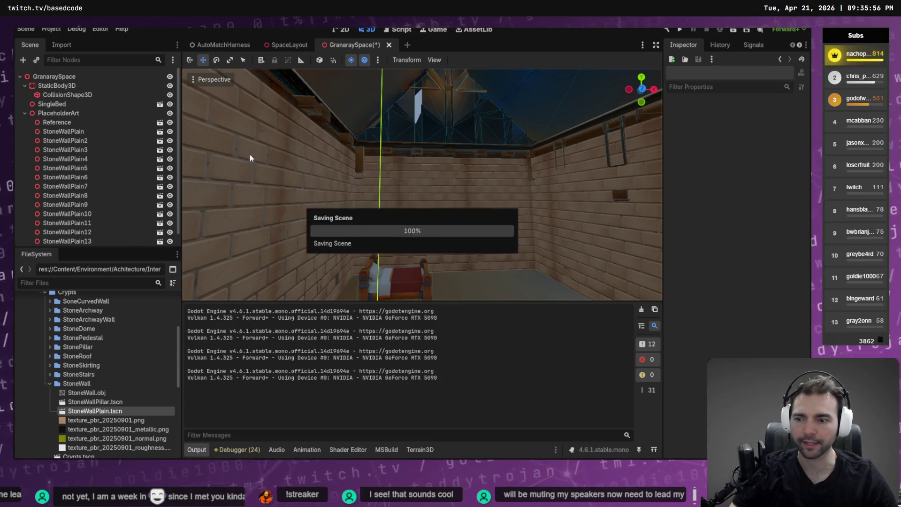
click(49, 384)
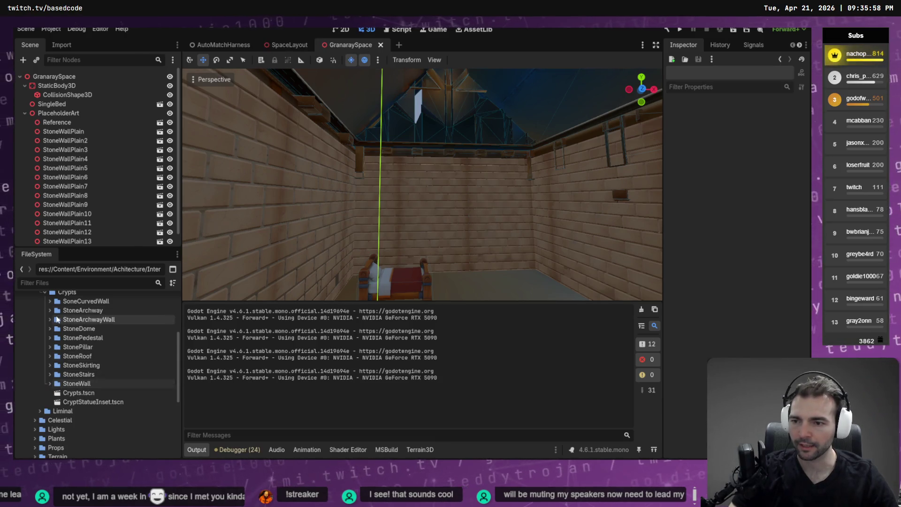
Drop a MarbleFloor.tscn instance from the Chapel assets onto the granary floor beside the bed.
scroll(49, 323, up, 2)
click(46, 322)
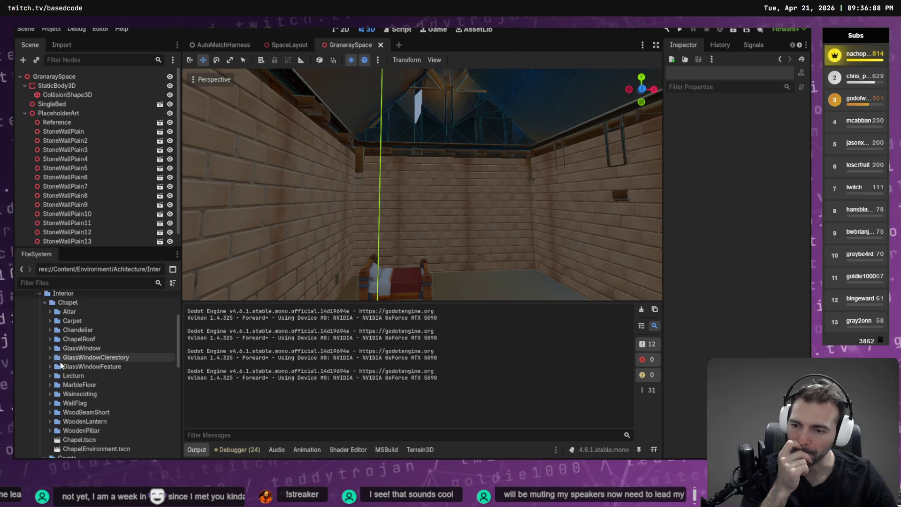
scroll(65, 353, down, 2)
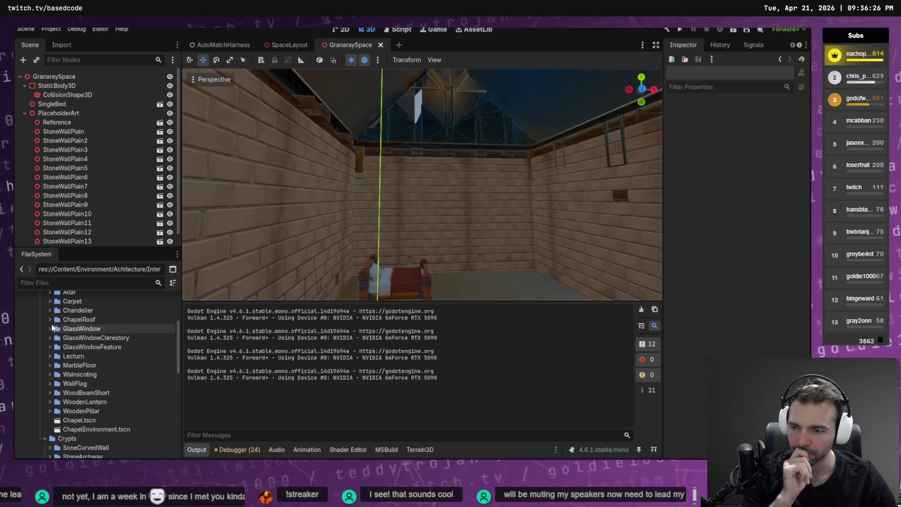
click(49, 364)
mouse_move(61, 382)
mouse_down()
mouse_move(376, 324)
mouse_move(501, 283)
mouse_move(524, 295)
mouse_up()
scroll(511, 229, down, 3)
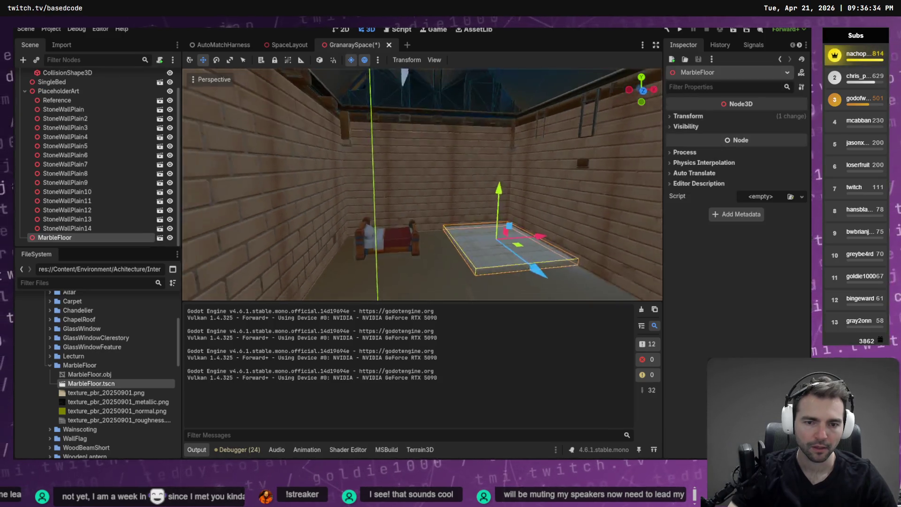
Group MarbleFloor under PlaceholderArt and duplicate it into a row of three adjacent tiles.
ctrl+click(69, 227)
drag(74, 231, 92, 99)
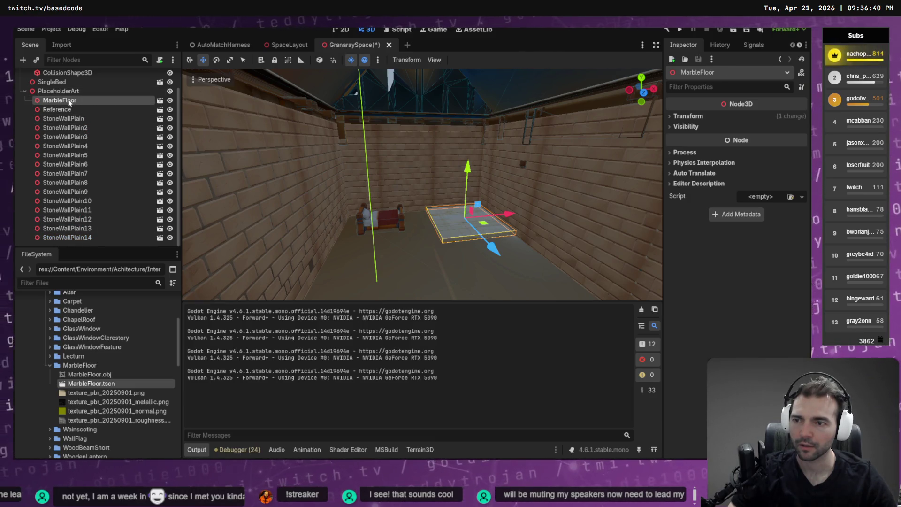
drag(99, 240, 99, 240)
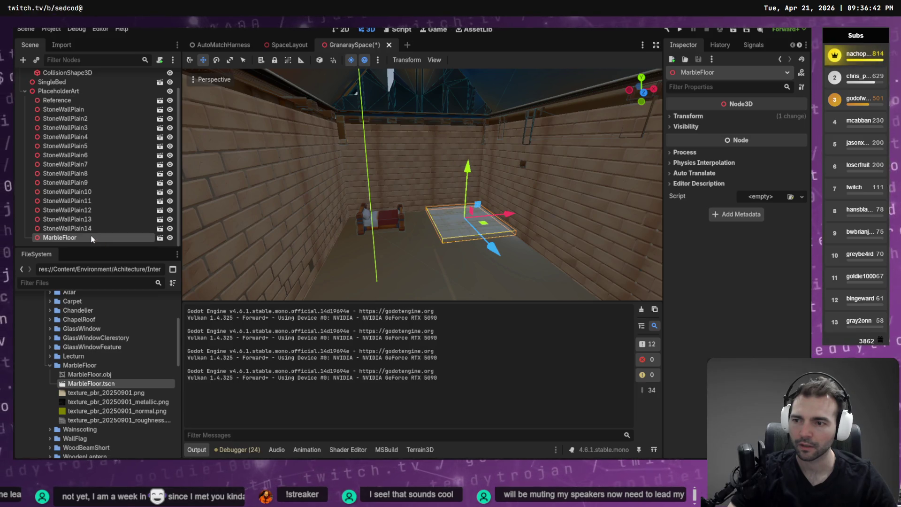
key(ctrl+d)
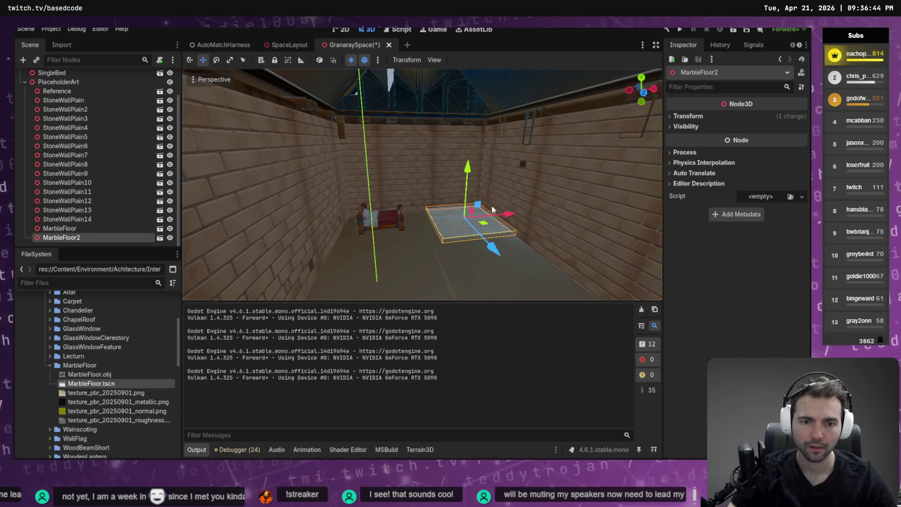
drag(508, 214, 452, 235)
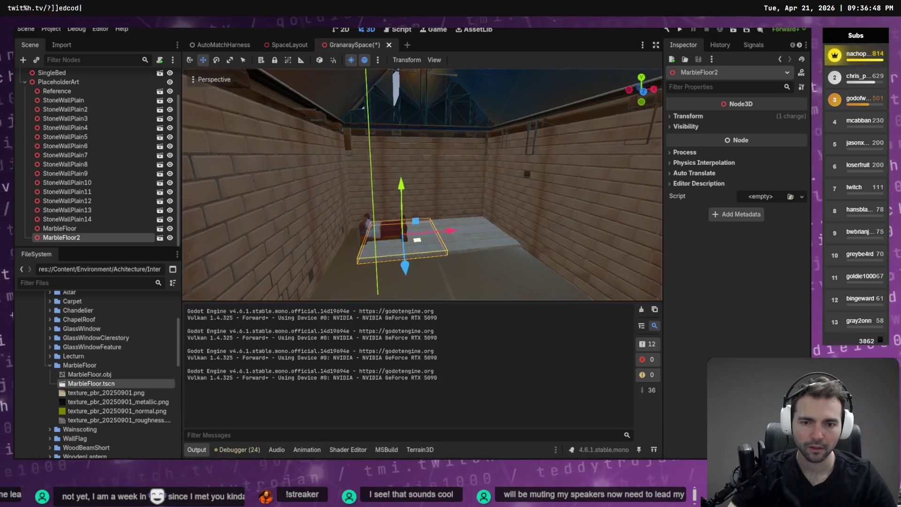
key(w)
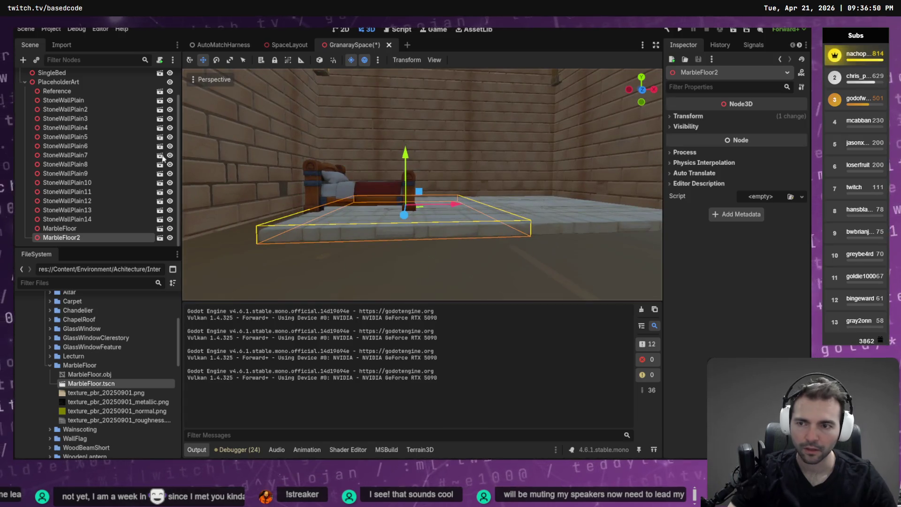
key(ctrl+d)
mouse_move(468, 206)
mouse_down()
mouse_move(290, 224)
mouse_move(307, 224)
mouse_move(307, 214)
mouse_up()
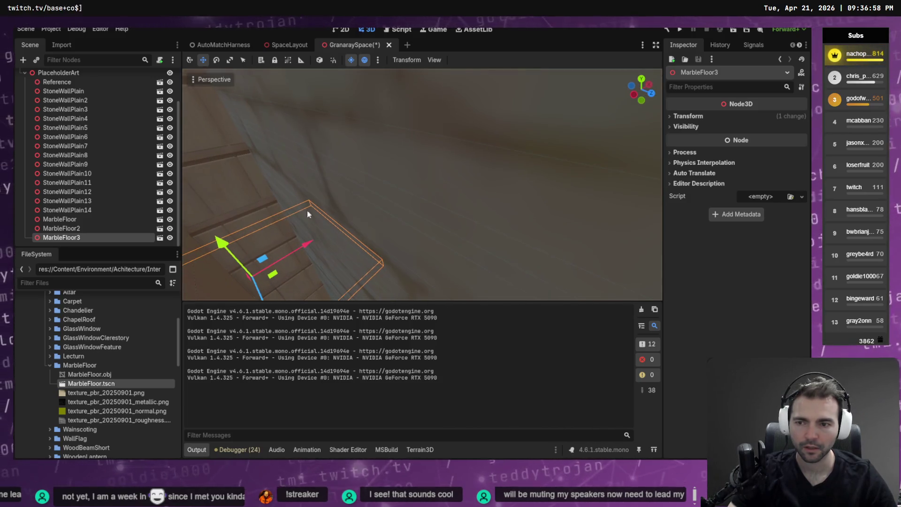
shift+click(96, 221)
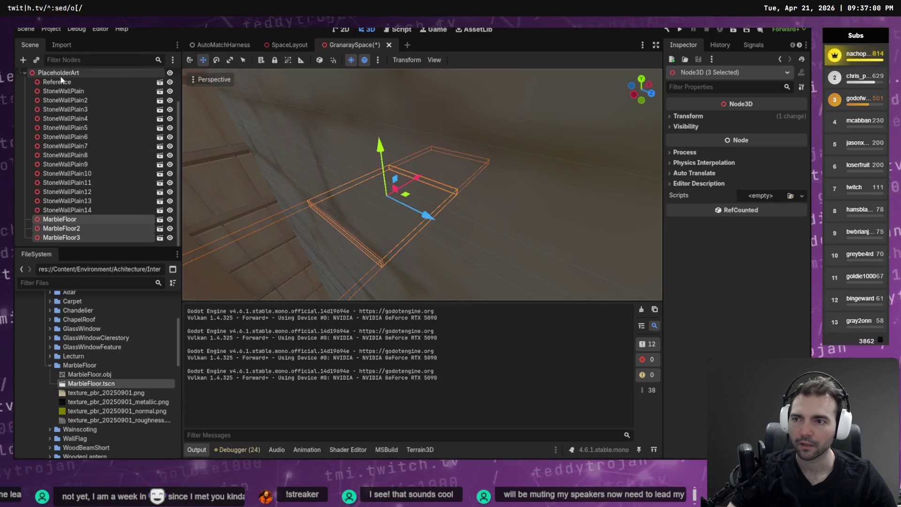
Duplicate the tile row twice, shifting each copy along Z, then save GranarySpace.
key(ctrl+d)
drag(333, 228, 333, 229)
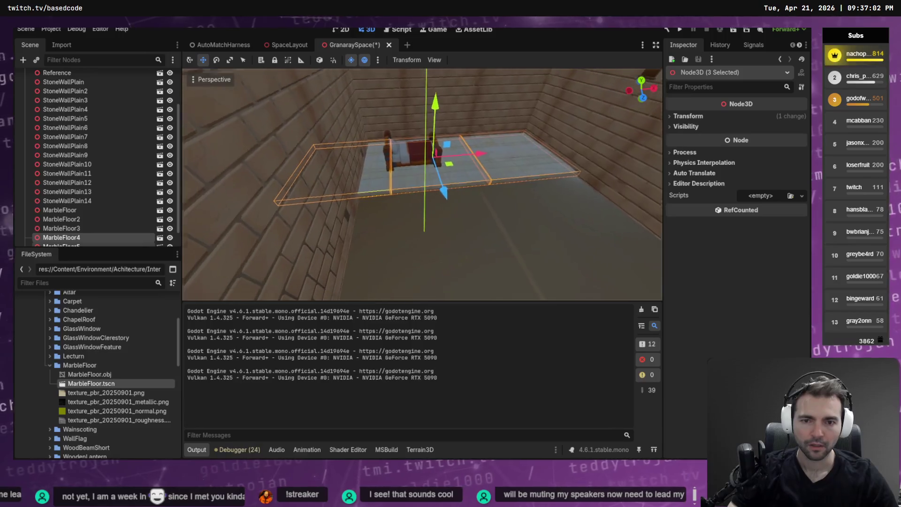
mouse_move(429, 190)
mouse_down()
mouse_move(497, 336)
mouse_move(488, 314)
mouse_up()
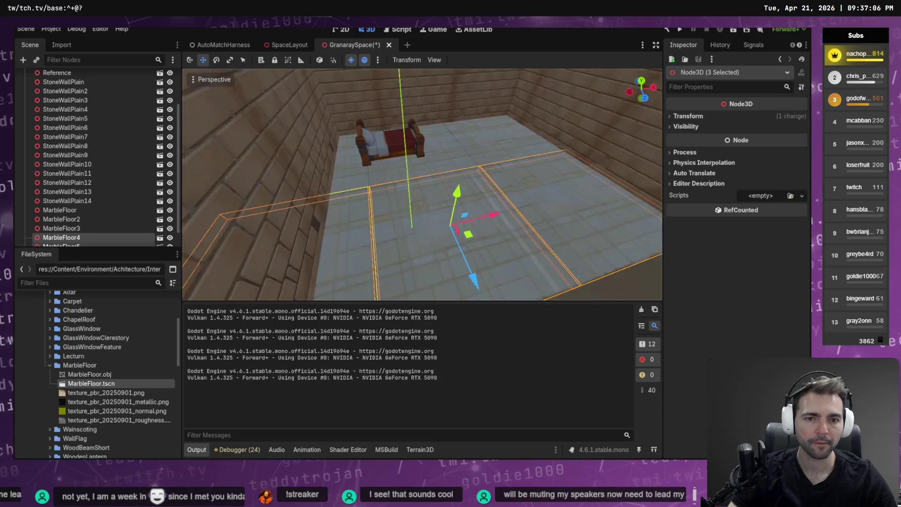
drag(423, 188, 183, 193)
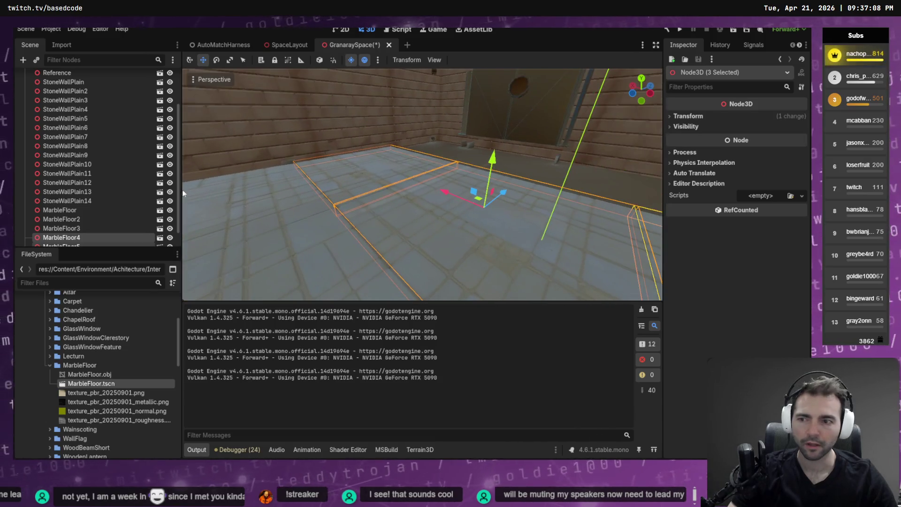
key(ctrl+d)
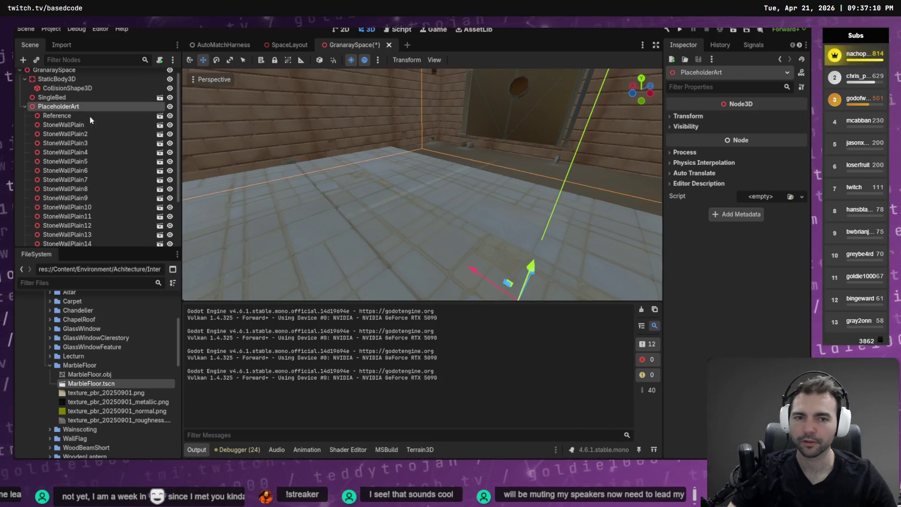
drag(385, 262, 383, 297)
mouse_move(414, 236)
mouse_down()
mouse_move(611, 185)
mouse_move(595, 194)
mouse_move(537, 179)
mouse_move(507, 190)
mouse_up()
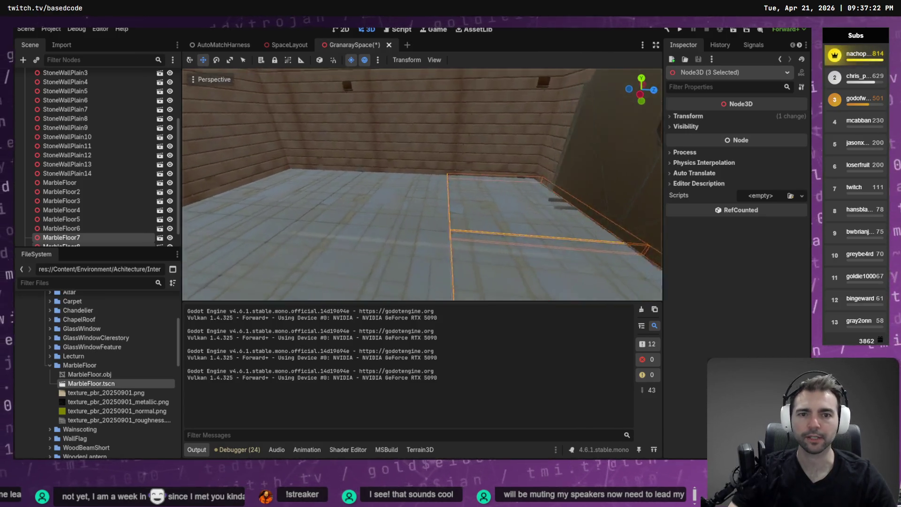
drag(376, 206, 376, 206)
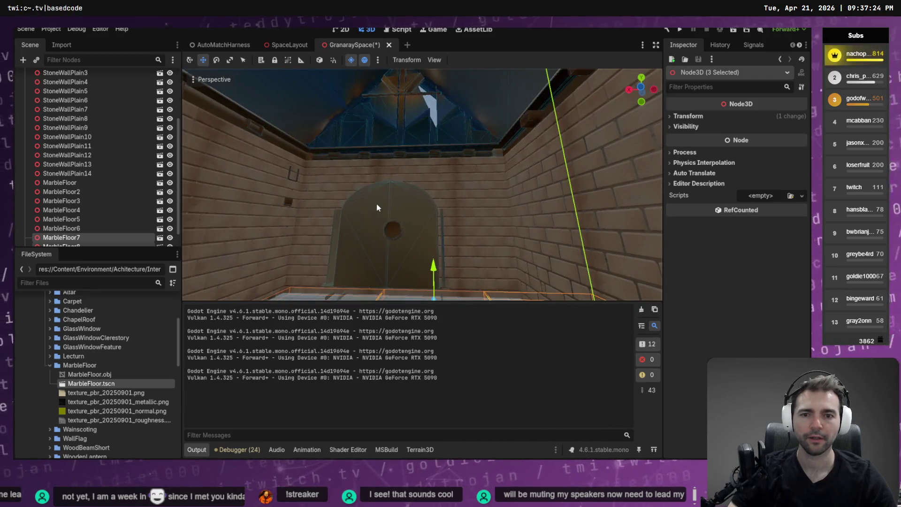
key(ctrl+s)
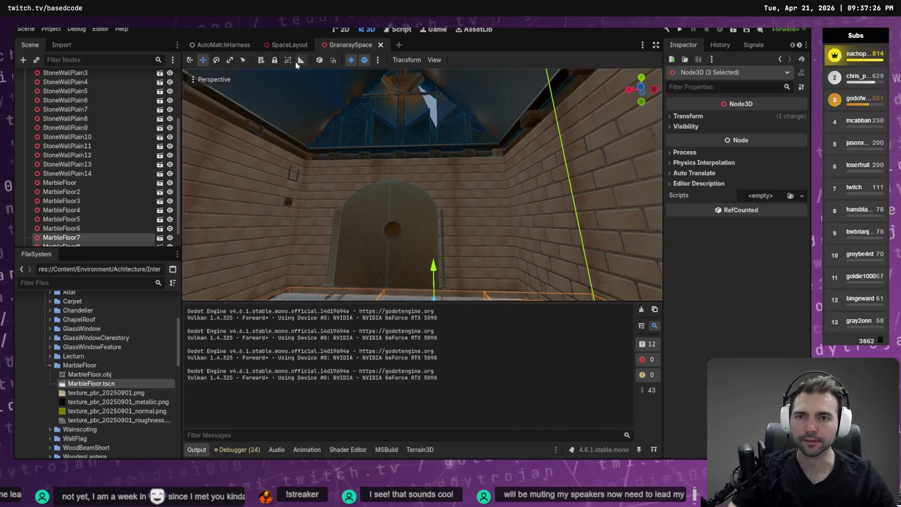
Drop a Chandelier.tscn instance into the granary room and frame it in view.
click(49, 365)
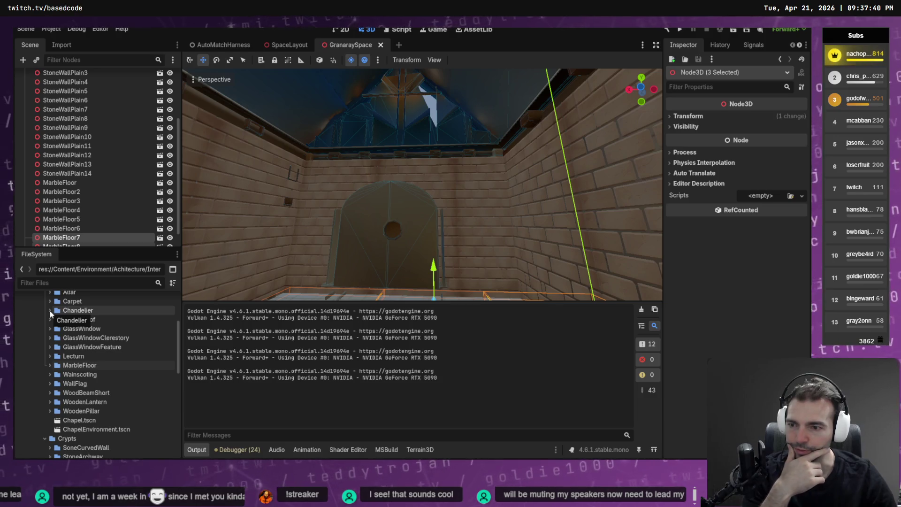
click(49, 311)
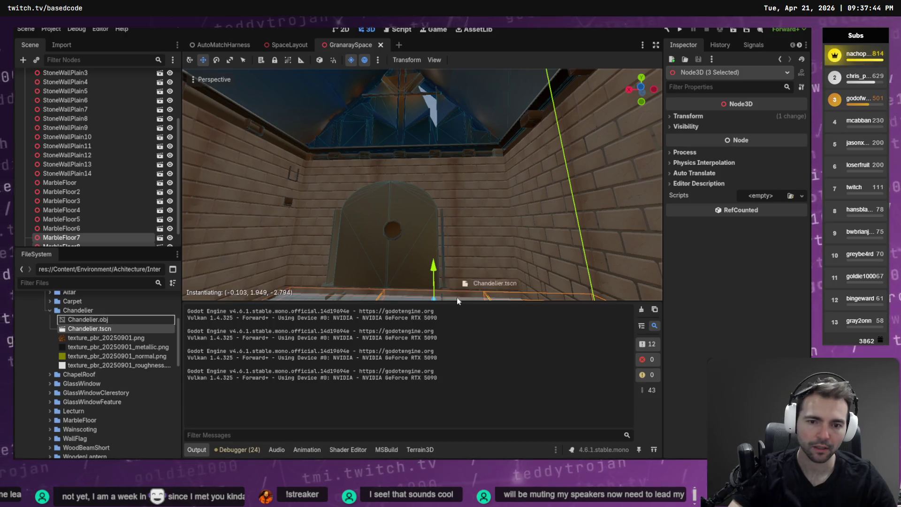
mouse_move(441, 282)
mouse_down()
mouse_move(442, 264)
mouse_move(472, 268)
mouse_up()
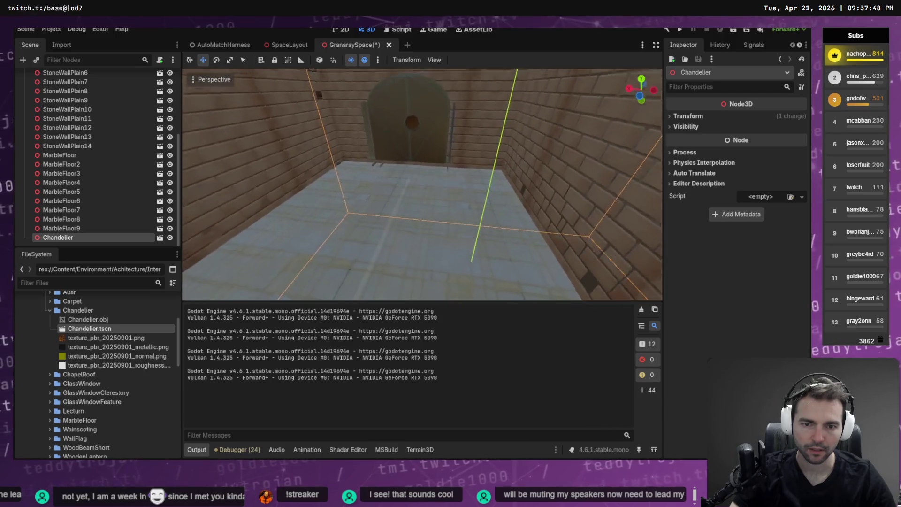
key(s)
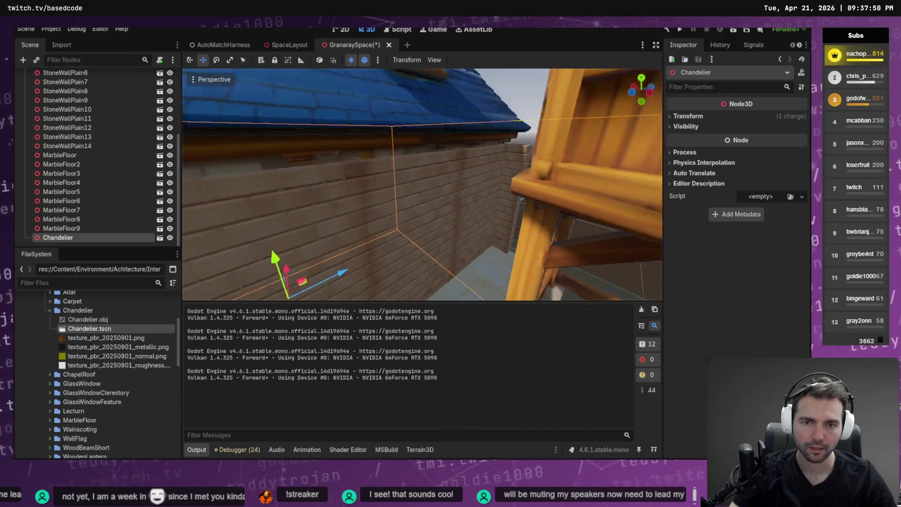
key(w)
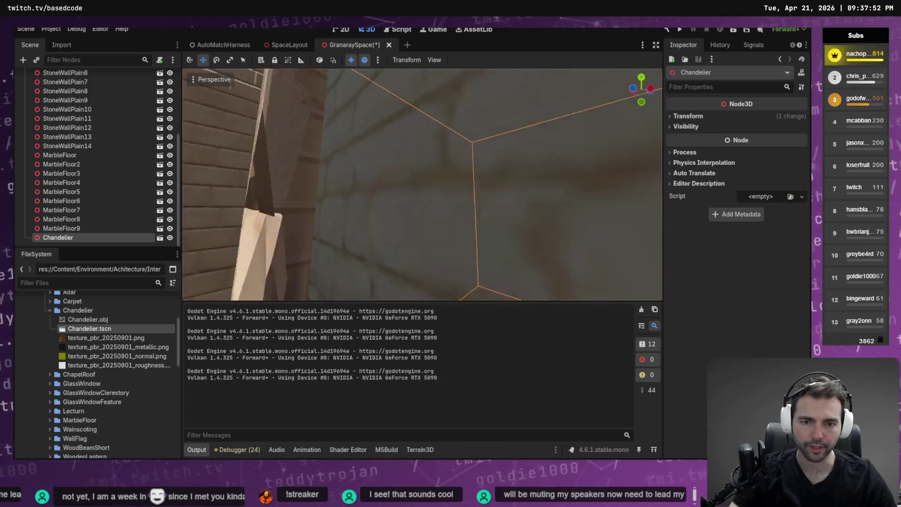
key(a)
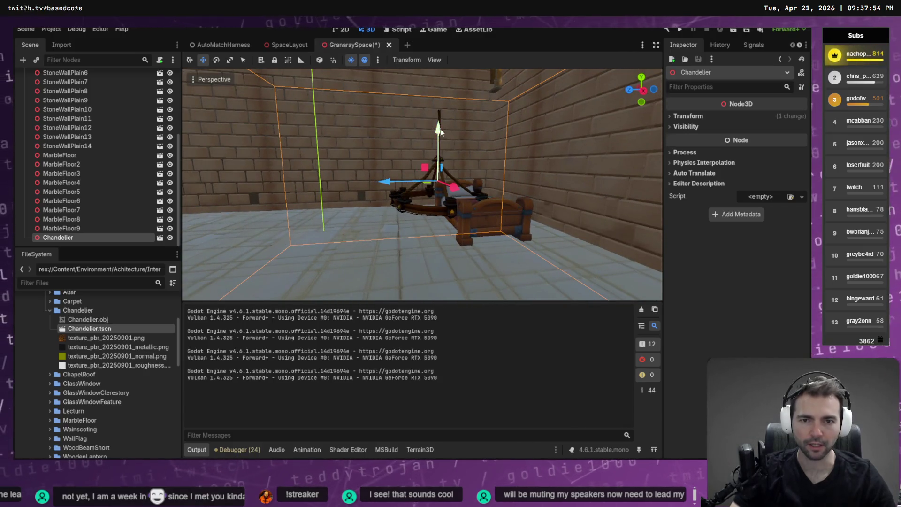
key(w)
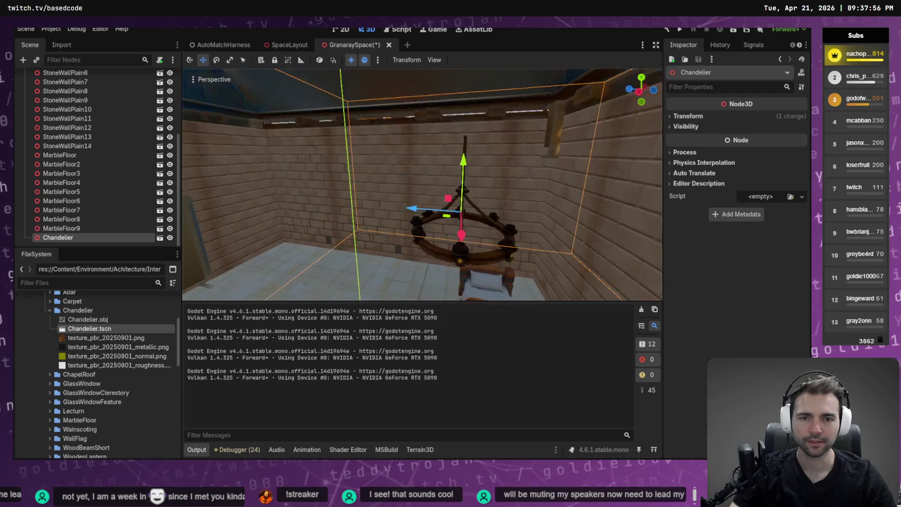
key(s)
Position the chandelier along Z over the floor and raise it near the ceiling.
drag(420, 182, 287, 182)
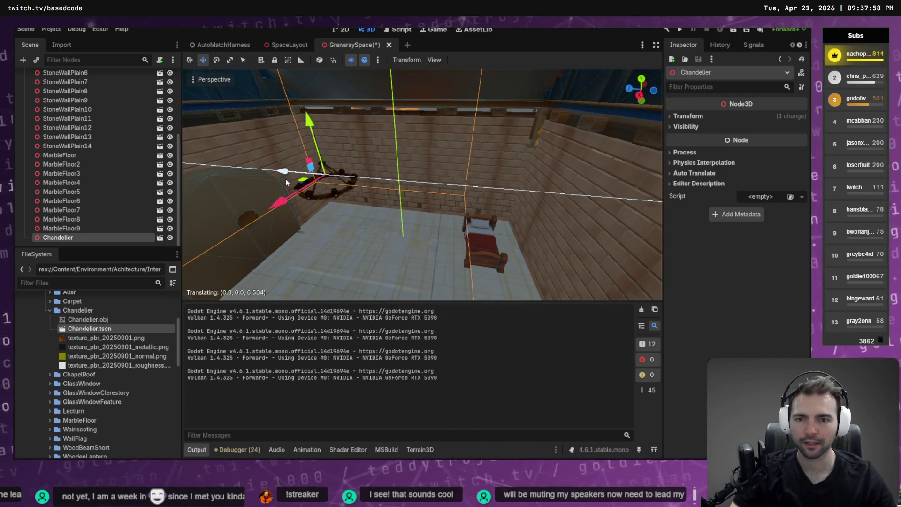
key(f)
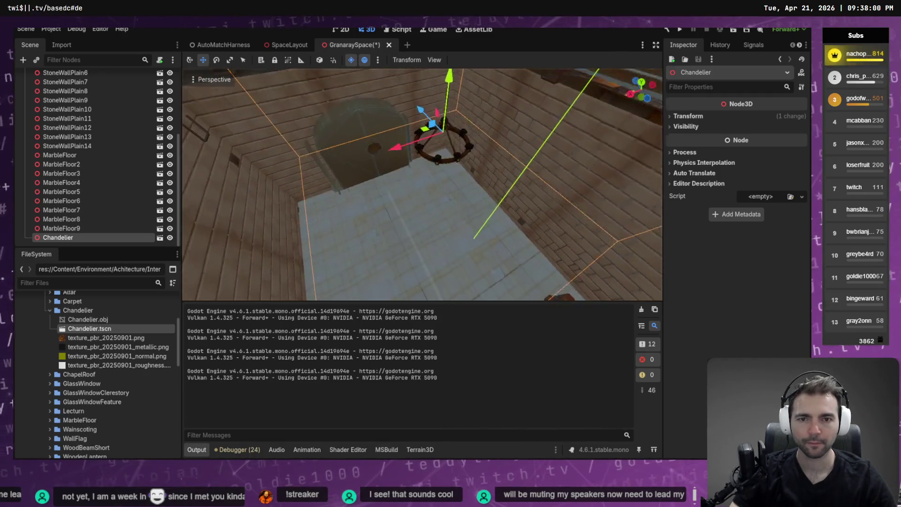
key(w)
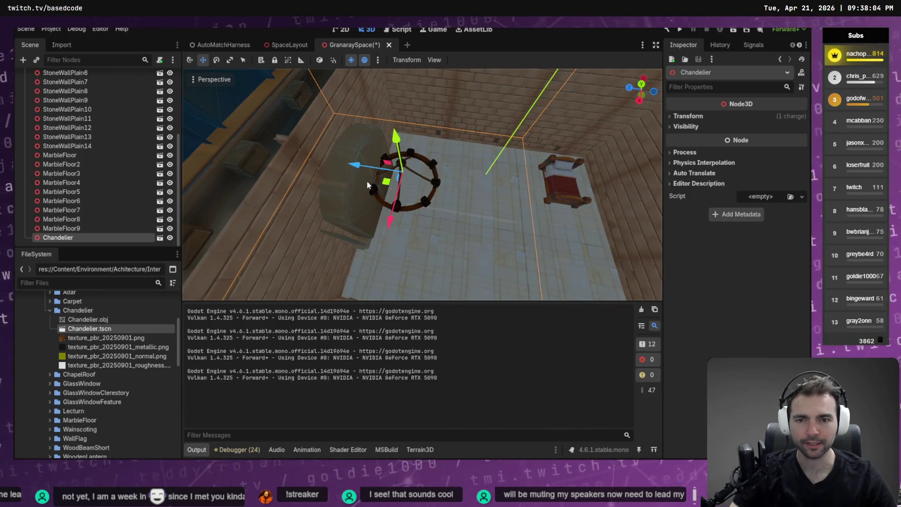
mouse_move(350, 166)
mouse_down()
mouse_move(457, 178)
mouse_move(416, 107)
mouse_up()
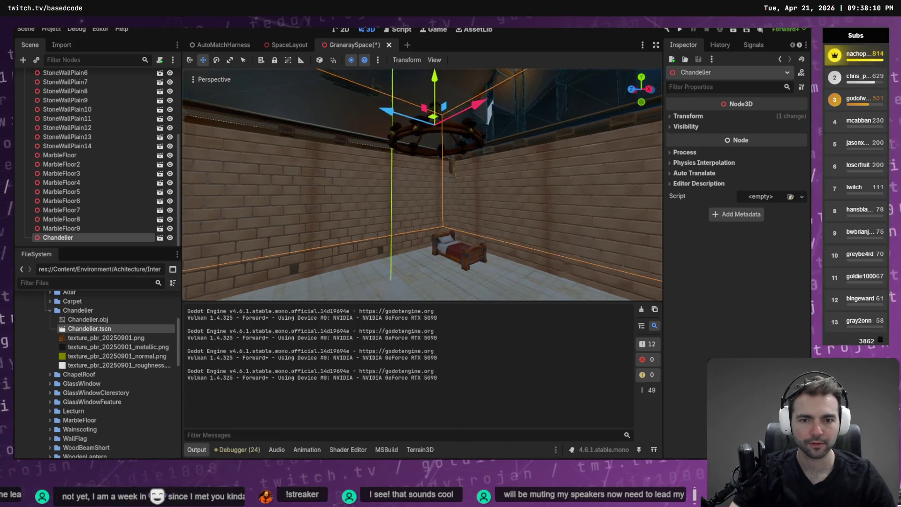
drag(492, 155, 492, 155)
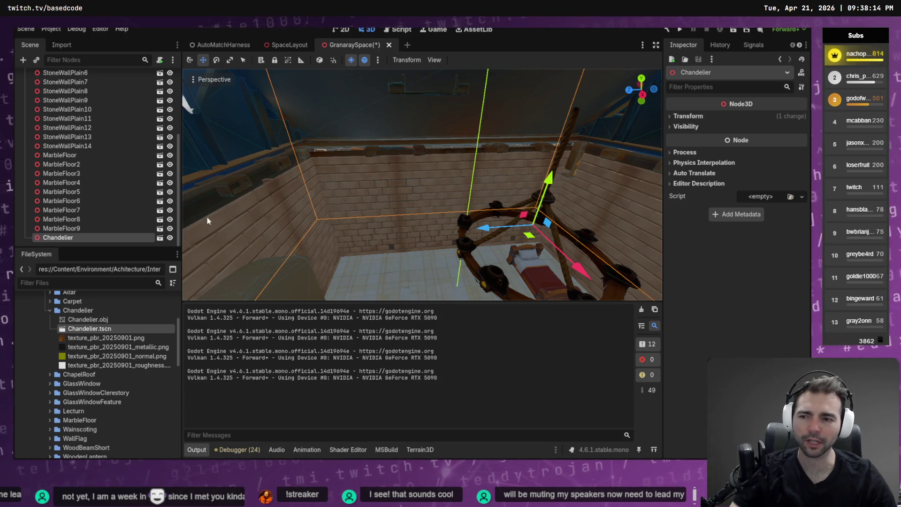
Drop a WoodenLantern.tscn instance from the WoodenLantern folder into the granary room.
mouse_move(112, 365)
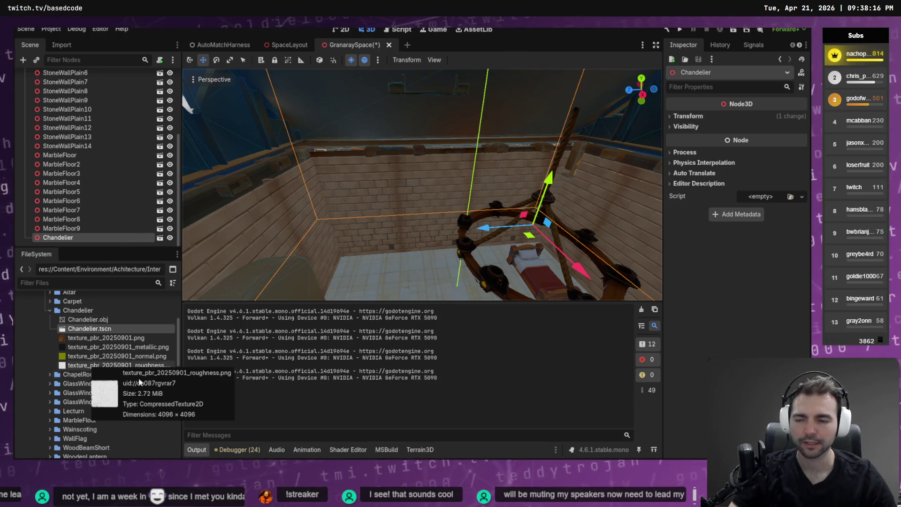
click(50, 310)
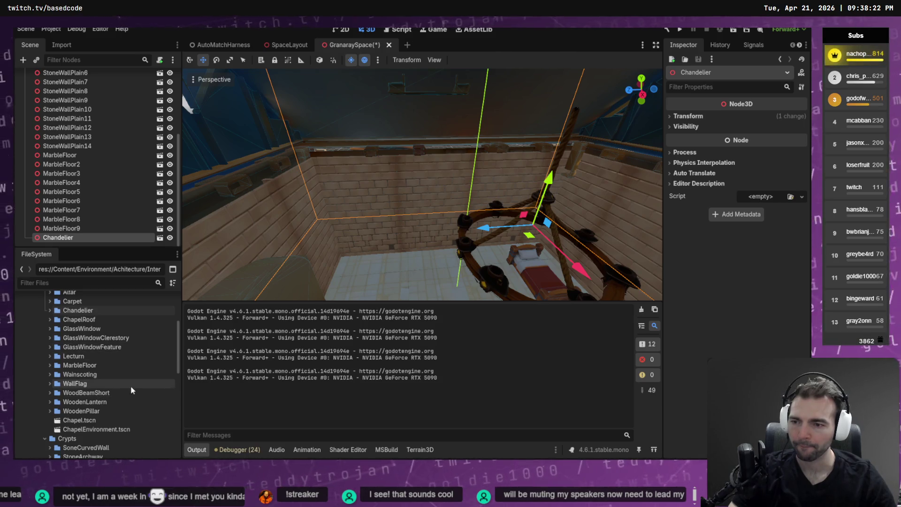
scroll(116, 376, down, 1)
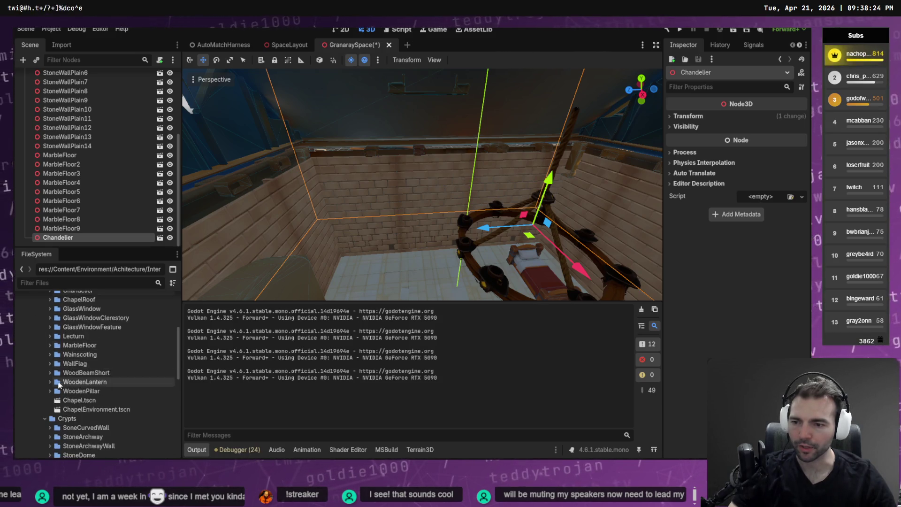
click(49, 382)
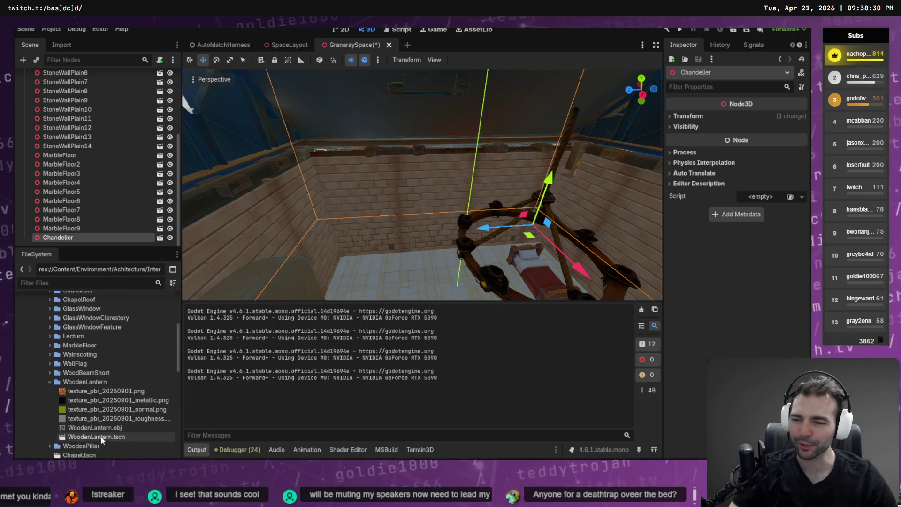
mouse_move(103, 435)
mouse_down()
mouse_move(433, 222)
mouse_move(430, 233)
mouse_up()
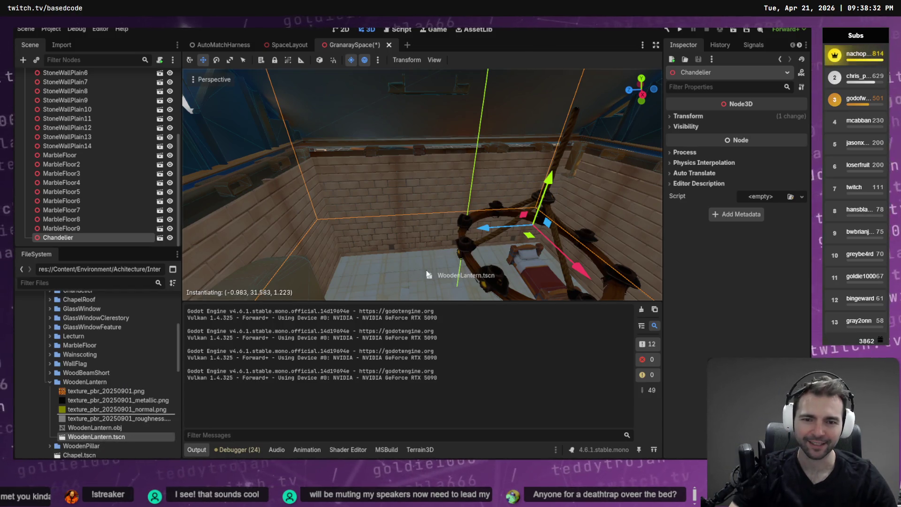
drag(428, 274, 440, 267)
Select and frame the new WoodenLantern, then start editing its Position Y value.
click(61, 228)
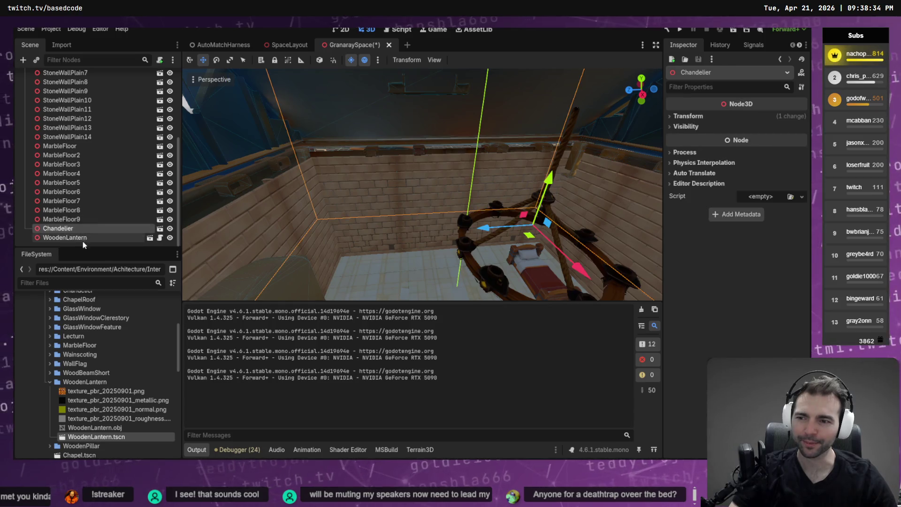
click(82, 238)
key(f)
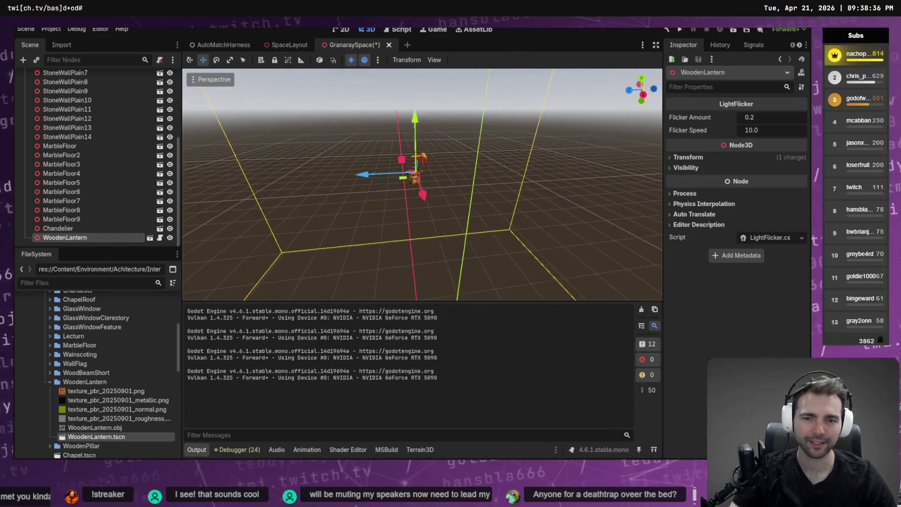
scroll(659, 230, down, 2)
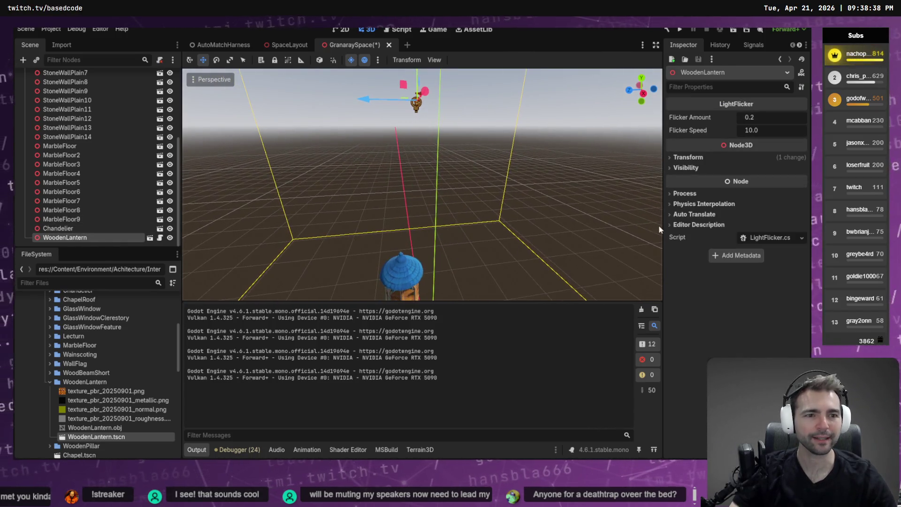
click(707, 157)
click(737, 180)
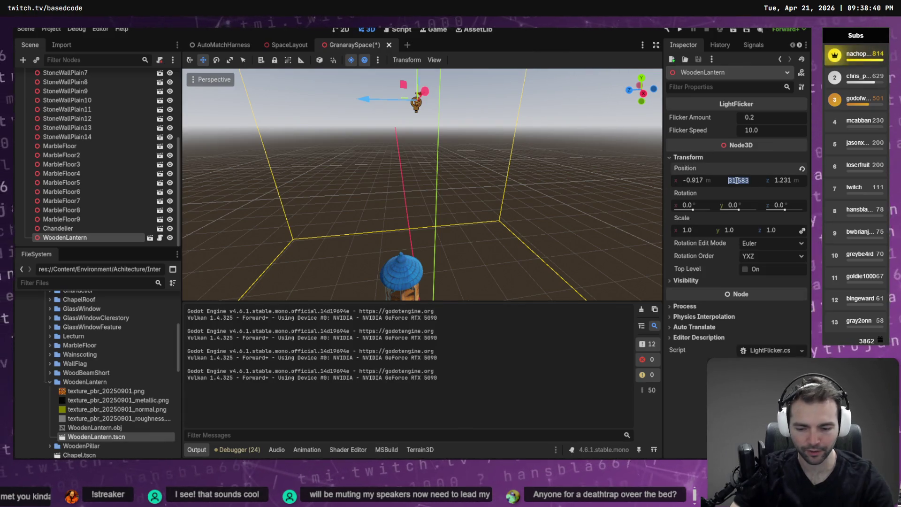
Set the lantern's Position Y to 0, then raise it to about 3.62 m.
text(0)
key(Return)
key(f)
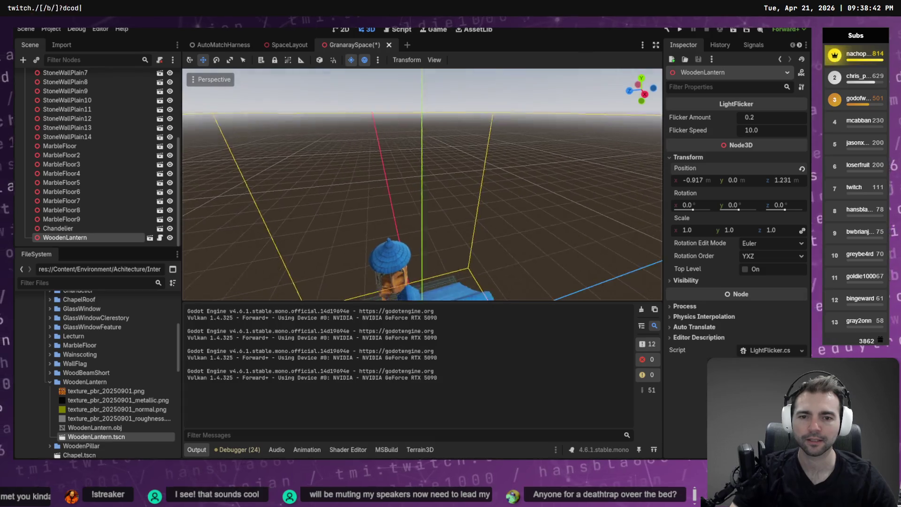
mouse_move(411, 282)
mouse_down()
mouse_move(447, 180)
mouse_move(415, 159)
mouse_move(414, 144)
mouse_up()
key(f)
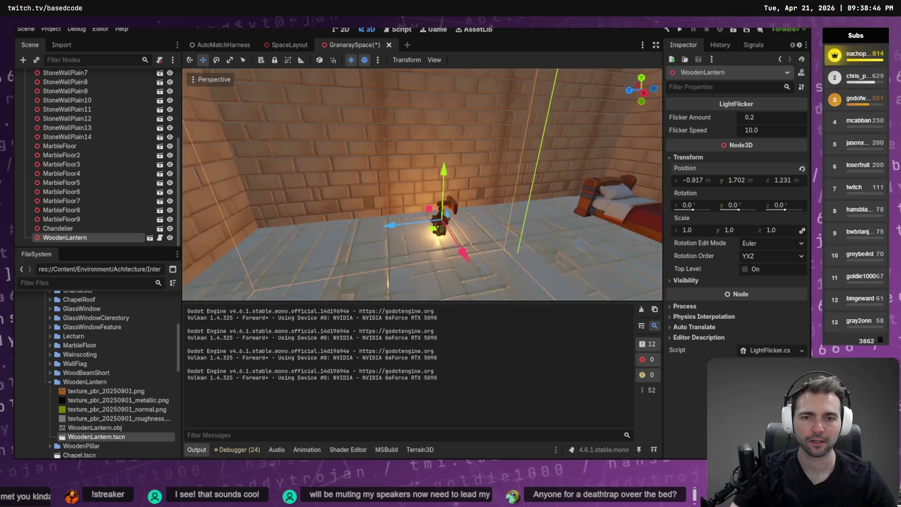
drag(445, 190, 469, 95)
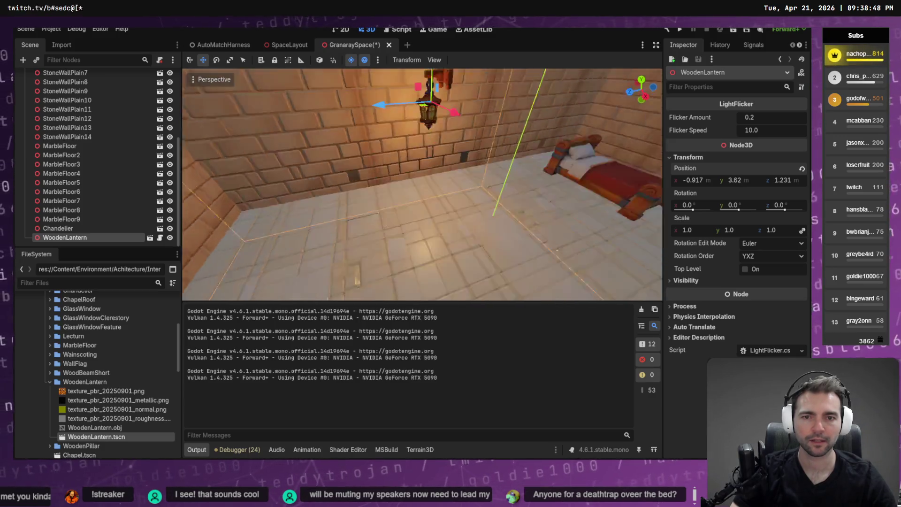
Rotate the lantern 90° about Y and slide it along X onto the wall.
key(f)
key(e)
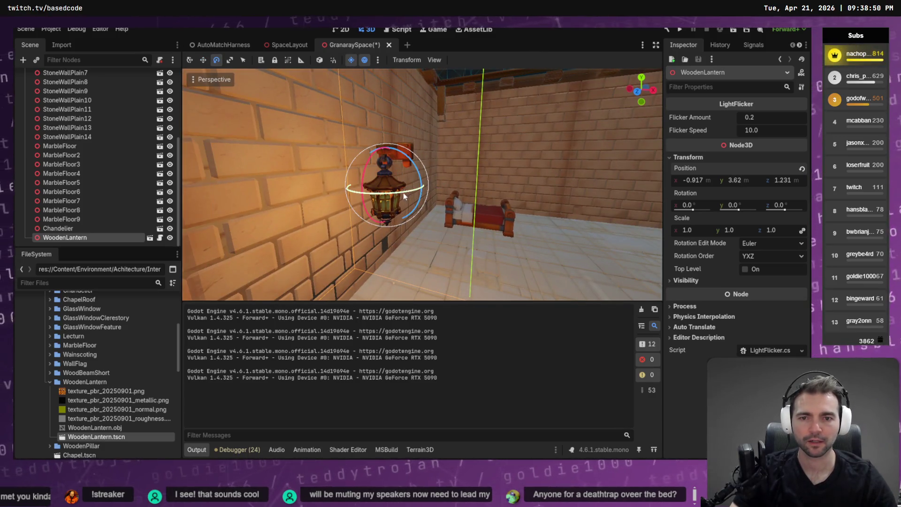
drag(404, 193, 465, 176)
mouse_move(586, 192)
mouse_down()
mouse_move(532, 253)
mouse_move(452, 37)
mouse_move(314, 61)
mouse_move(399, 47)
mouse_up()
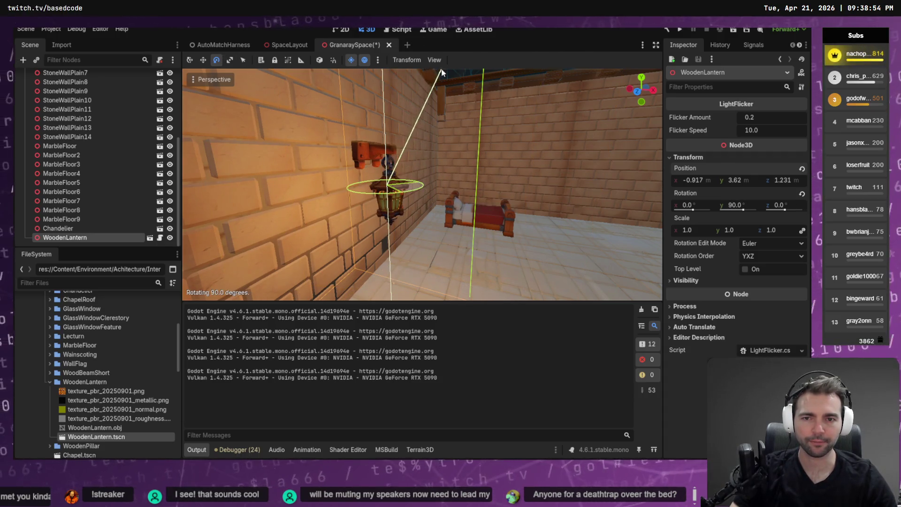
key(f)
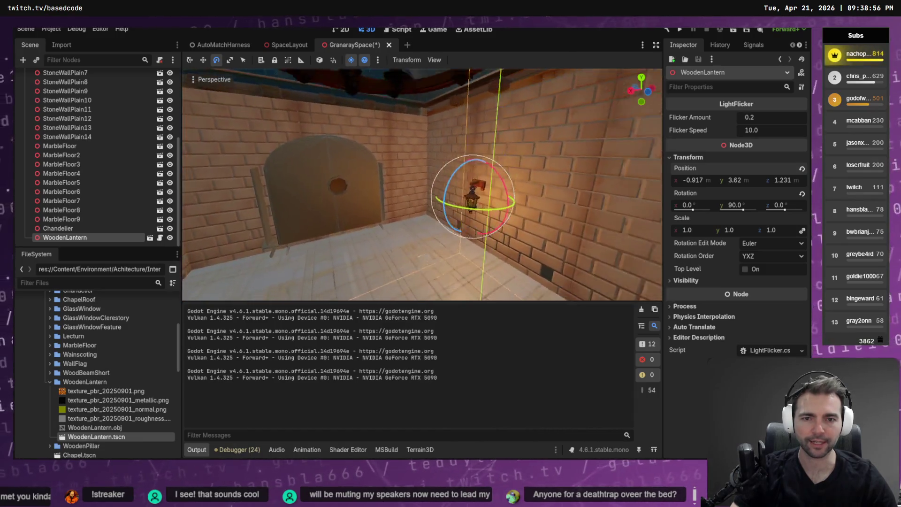
key(w)
mouse_move(401, 199)
mouse_down()
mouse_move(437, 192)
mouse_move(427, 195)
mouse_move(446, 181)
mouse_move(469, 185)
mouse_move(460, 184)
mouse_up()
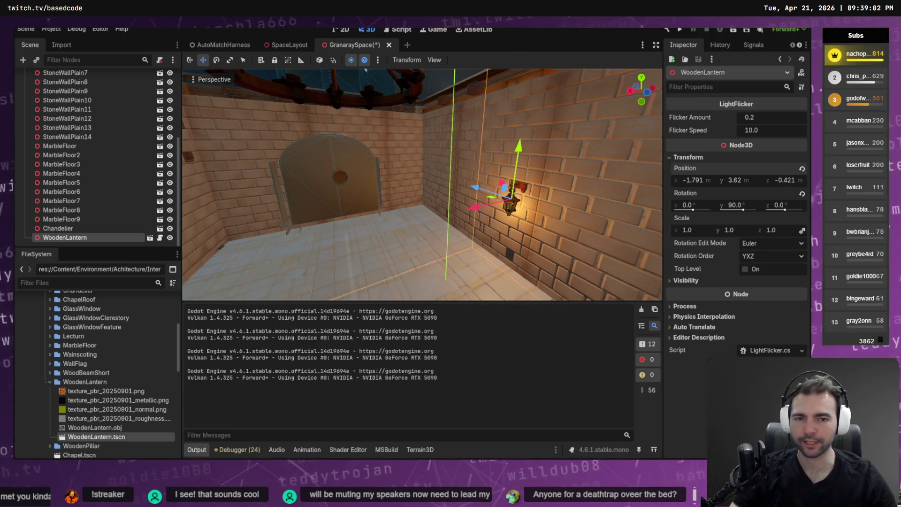
key(w)
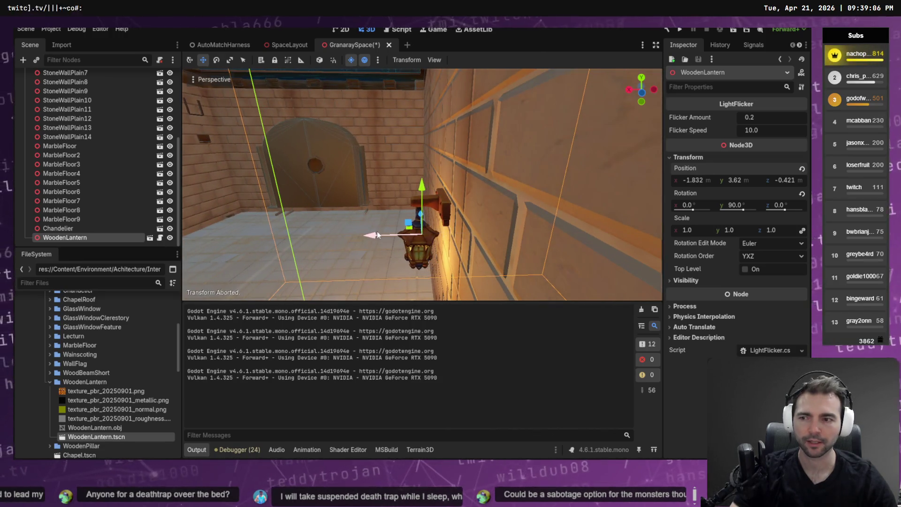
key(Escape)
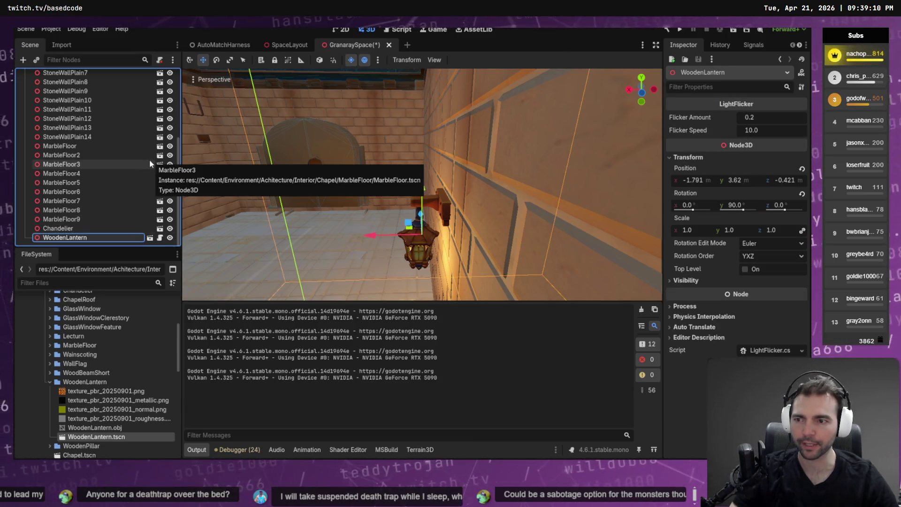
Duplicate the wall lantern as WoodenLantern2 and move it to the left wall.
key(Left)
click(417, 237)
key(f)
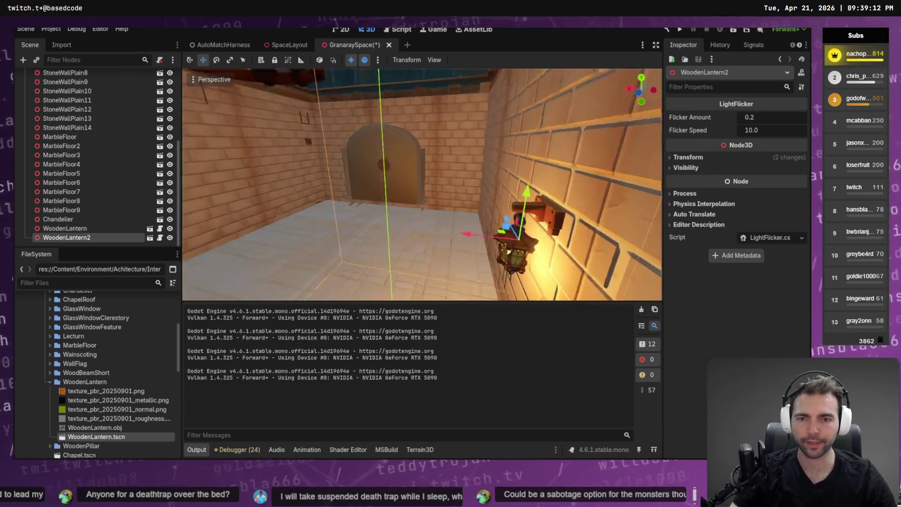
scroll(526, 199, down, 5)
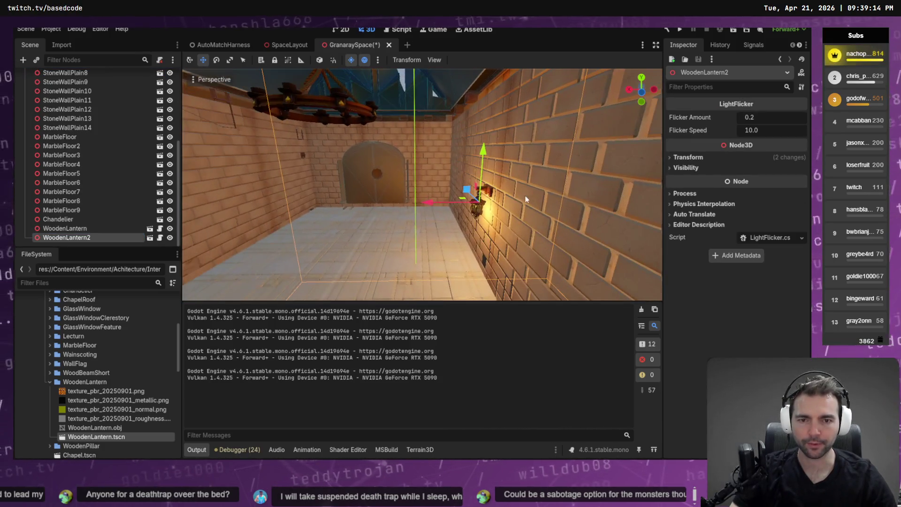
mouse_move(437, 196)
mouse_down()
mouse_move(187, 199)
mouse_move(266, 193)
mouse_up()
key(f)
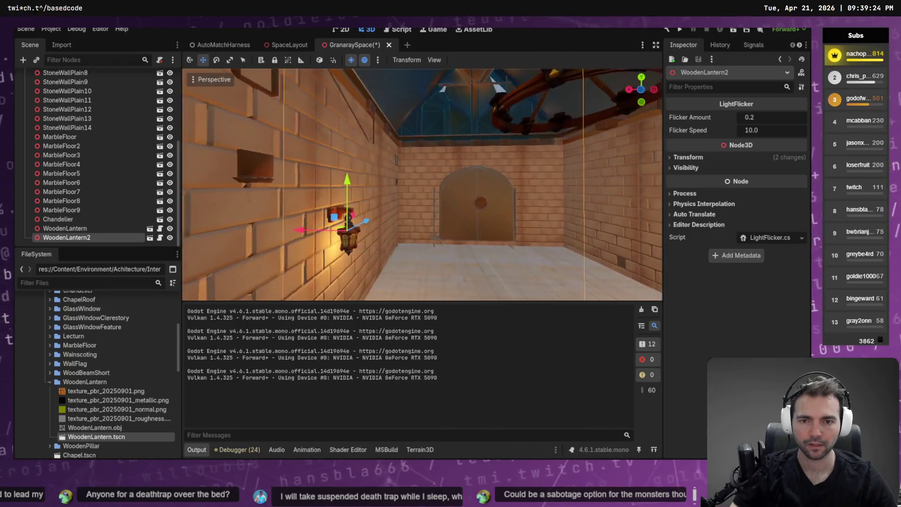
Duplicate it as WoodenLantern3 and slide the copy about 7 m along Z.
key(ctrl+d)
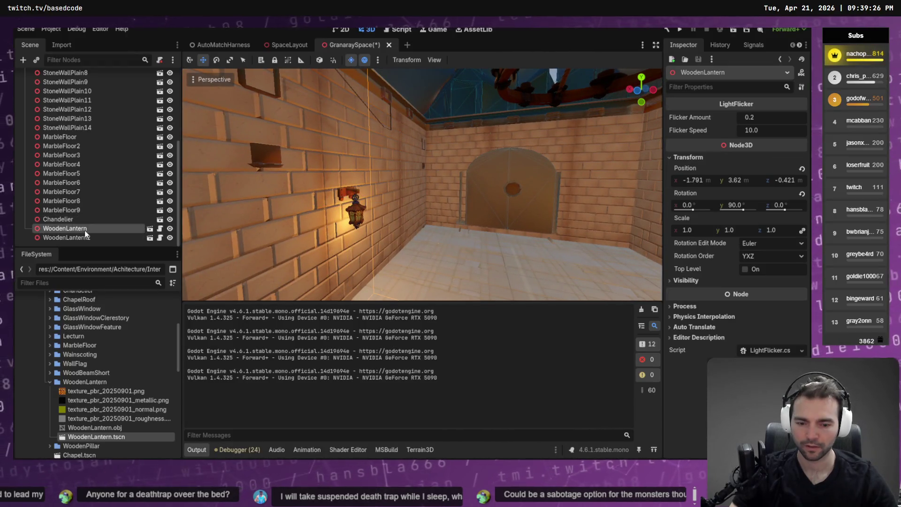
mouse_move(382, 202)
mouse_down()
mouse_move(516, 184)
mouse_move(433, 205)
mouse_move(431, 193)
mouse_move(404, 196)
mouse_move(427, 196)
mouse_up()
key(e)
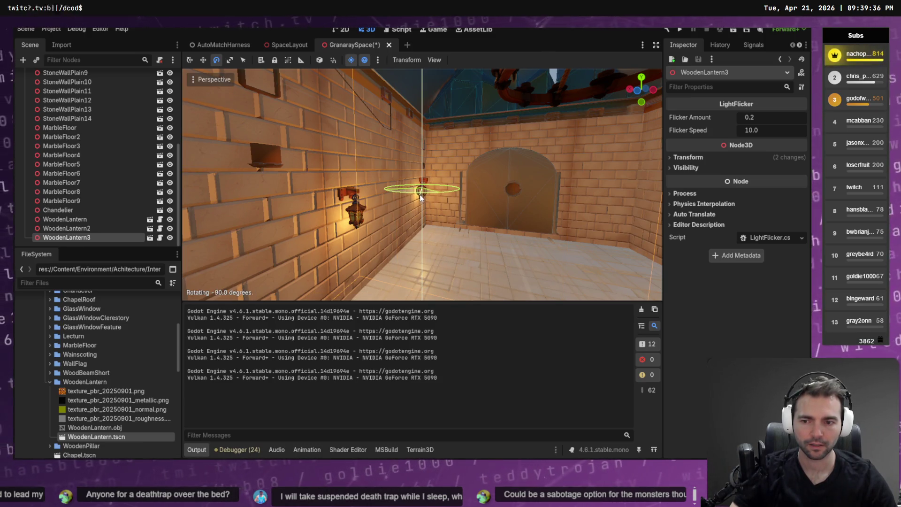
Move WoodenLantern3 up onto the wall above the door.
scroll(464, 196, up, 2)
scroll(417, 216, down, 5)
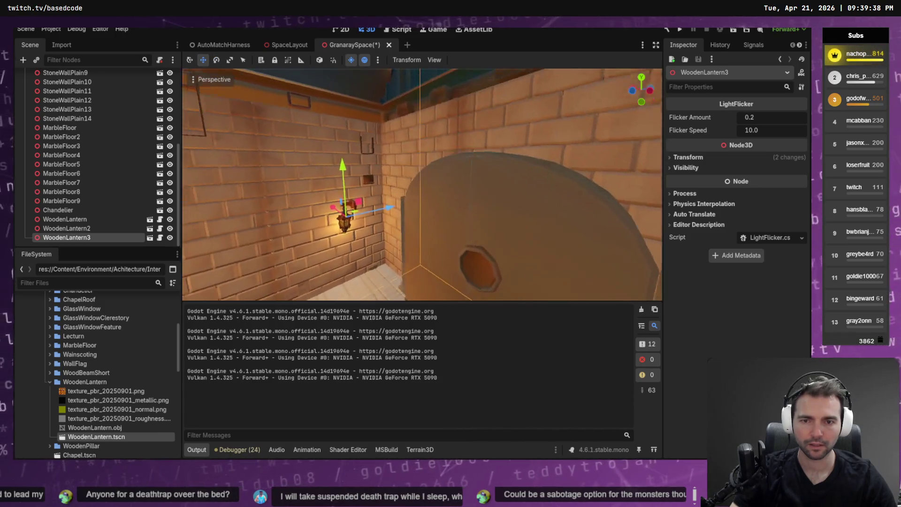
drag(363, 220, 463, 242)
mouse_move(514, 276)
mouse_down()
mouse_move(541, 185)
mouse_move(547, 117)
mouse_up()
mouse_move(477, 176)
mouse_down()
mouse_move(459, 178)
mouse_move(488, 174)
mouse_move(477, 176)
mouse_move(569, 189)
mouse_up()
mouse_move(519, 135)
mouse_down()
mouse_move(527, 88)
mouse_move(255, 122)
mouse_up()
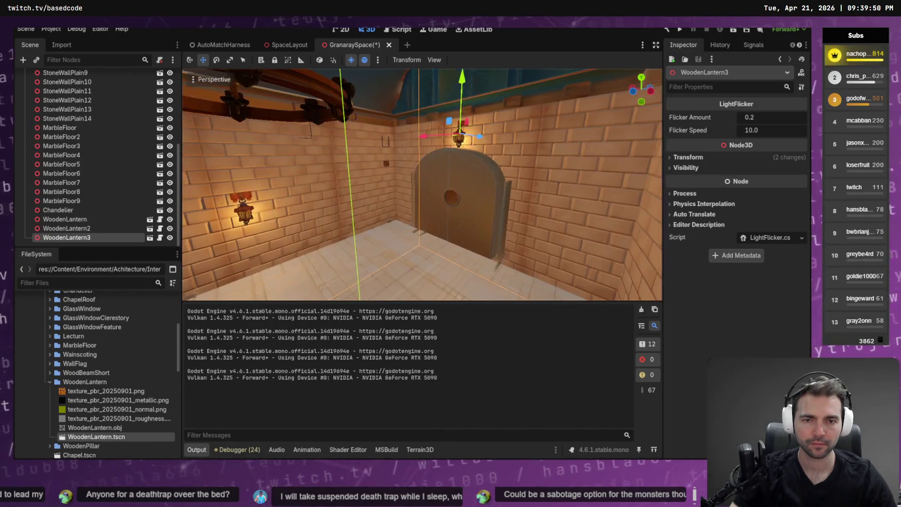
Copy WoodenLantern2 as WoodenLantern4 turned 180° on another wall, save, and open AutoMatchHarness.
click(100, 228)
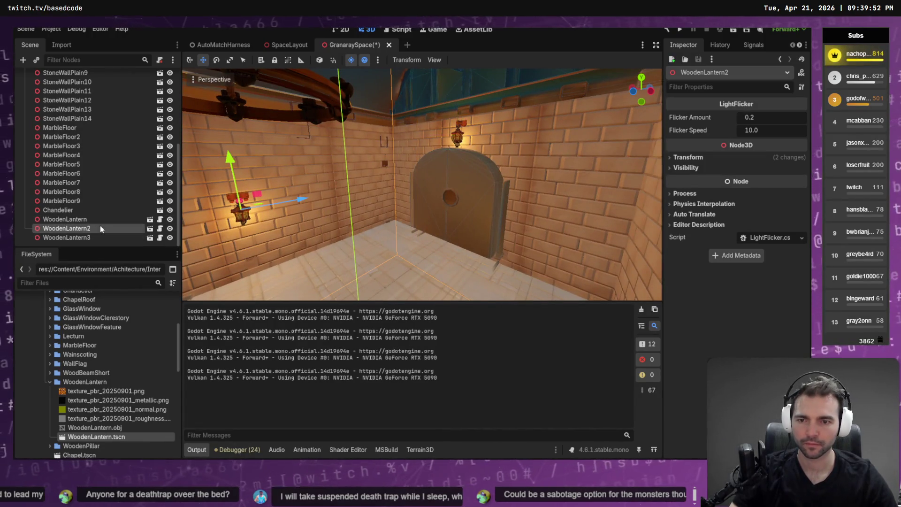
key(ctrl+d)
mouse_move(479, 146)
mouse_down()
mouse_move(347, 156)
mouse_move(426, 243)
mouse_up()
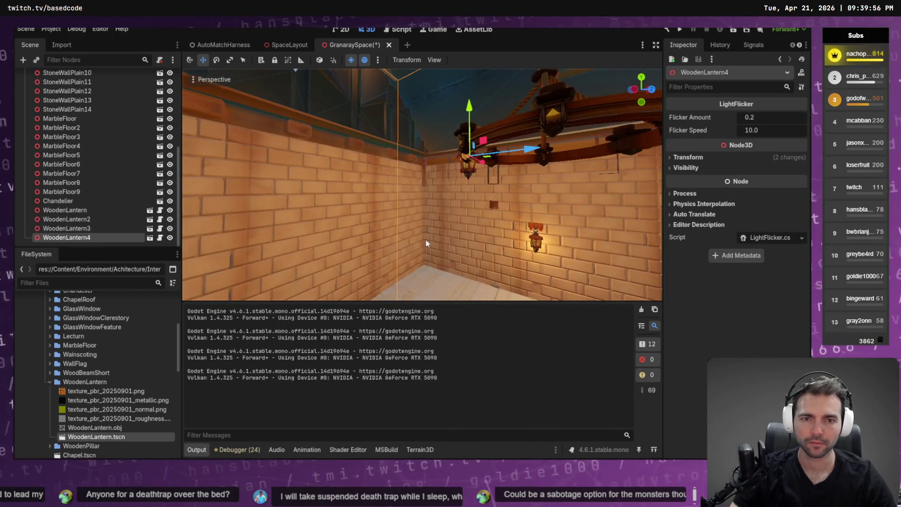
mouse_move(528, 150)
mouse_down()
mouse_move(516, 159)
mouse_move(359, 173)
mouse_move(382, 178)
mouse_move(406, 166)
mouse_move(641, 211)
mouse_move(431, 300)
mouse_move(99, 368)
mouse_move(109, 371)
mouse_up()
key(e)
key(f)
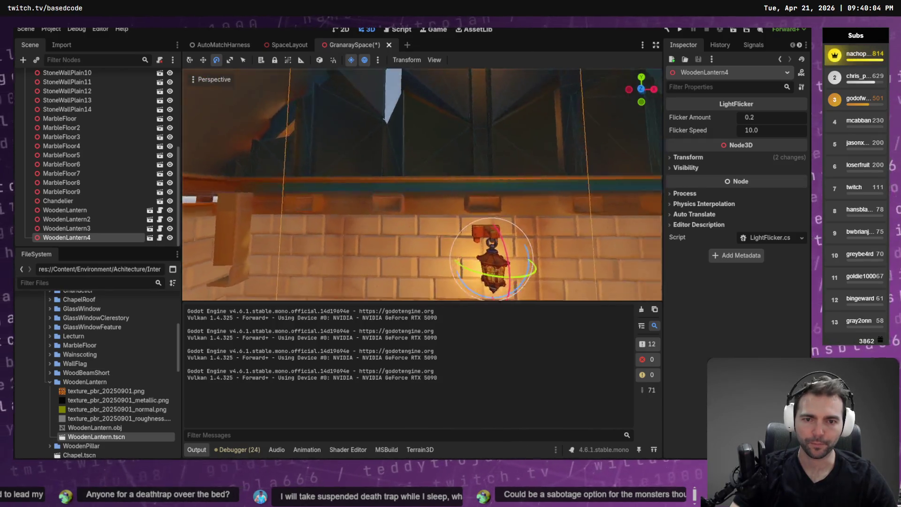
drag(431, 226, 450, 232)
key(ctrl+s)
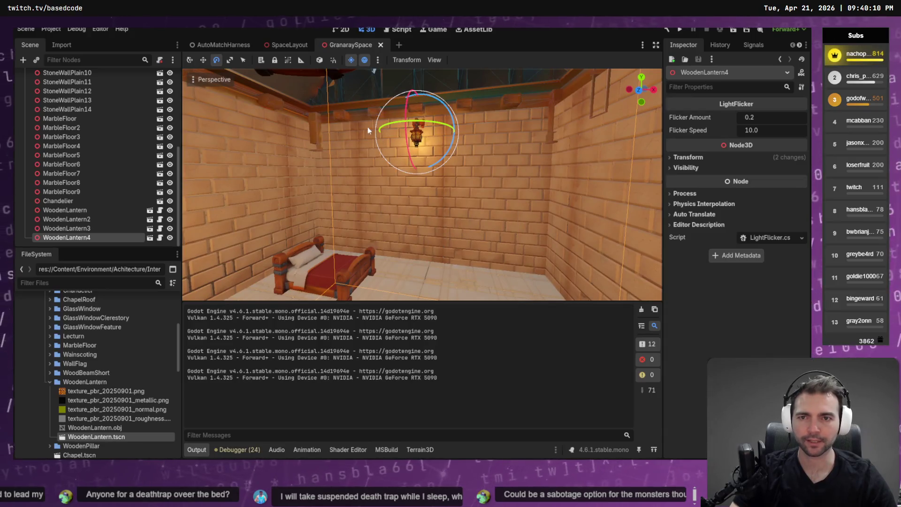
click(220, 46)
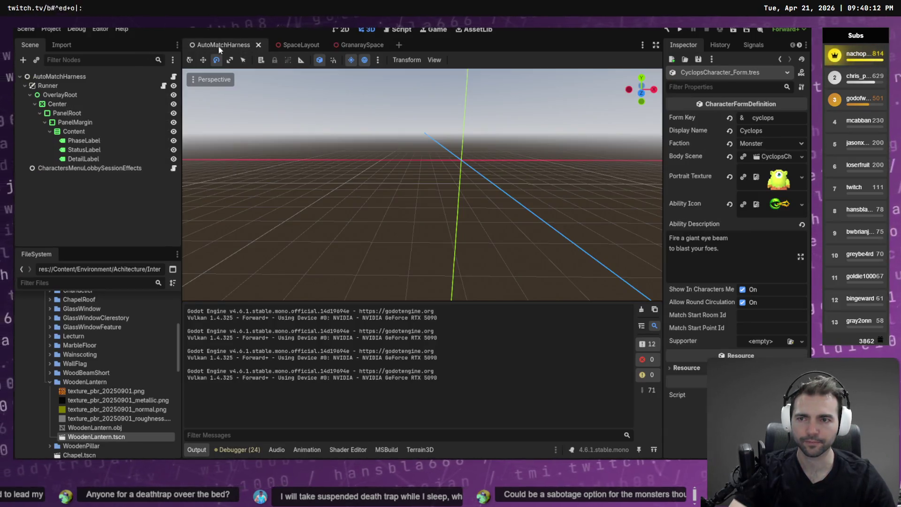
key(F6)
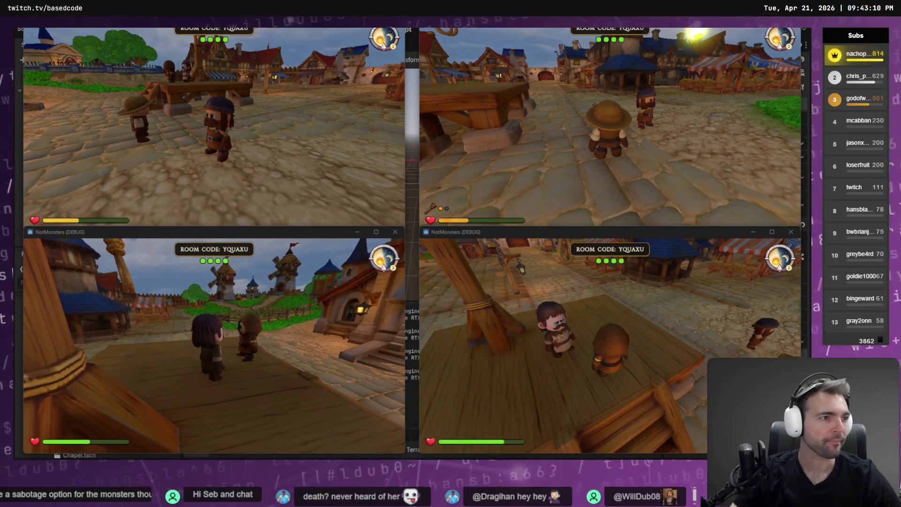
key(F8)
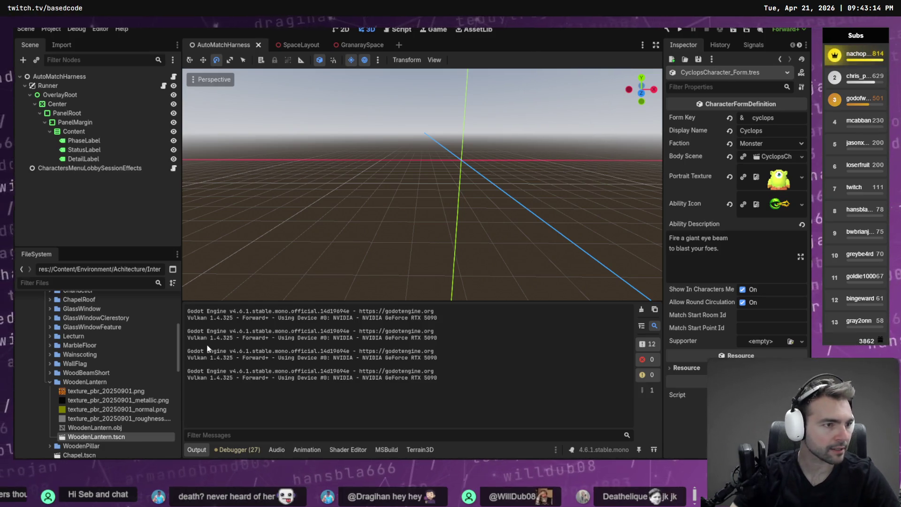
Dictate under Exclusive Roster: one of each villager per match, taken characters appear locked.
key(alt+Tab)
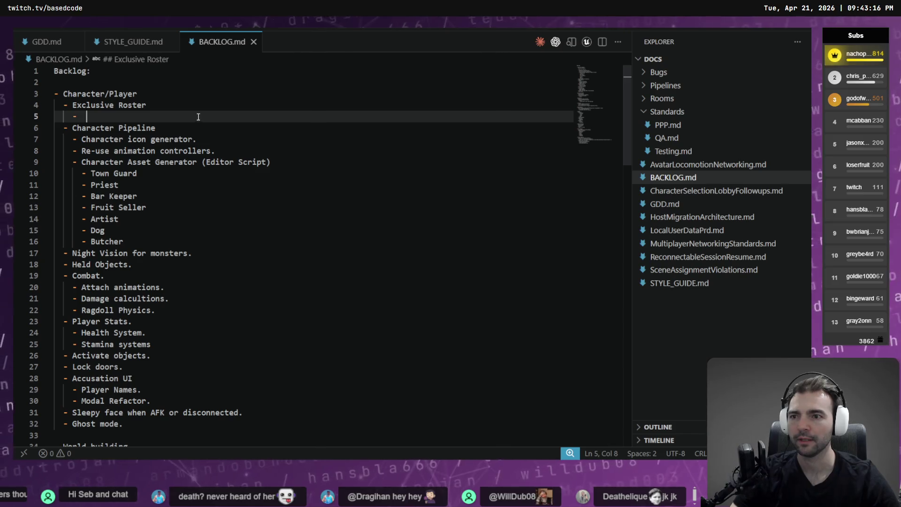
drag(206, 107, 43, 108)
click(208, 106)
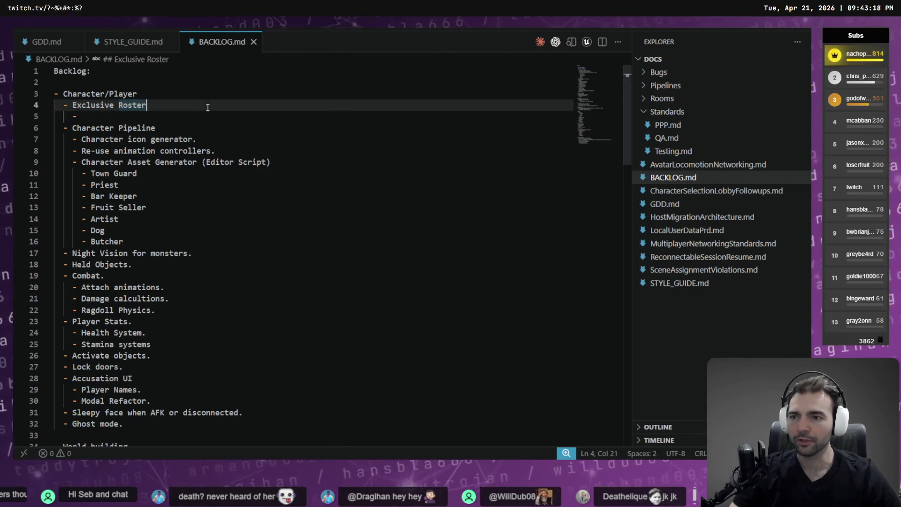
click(170, 118)
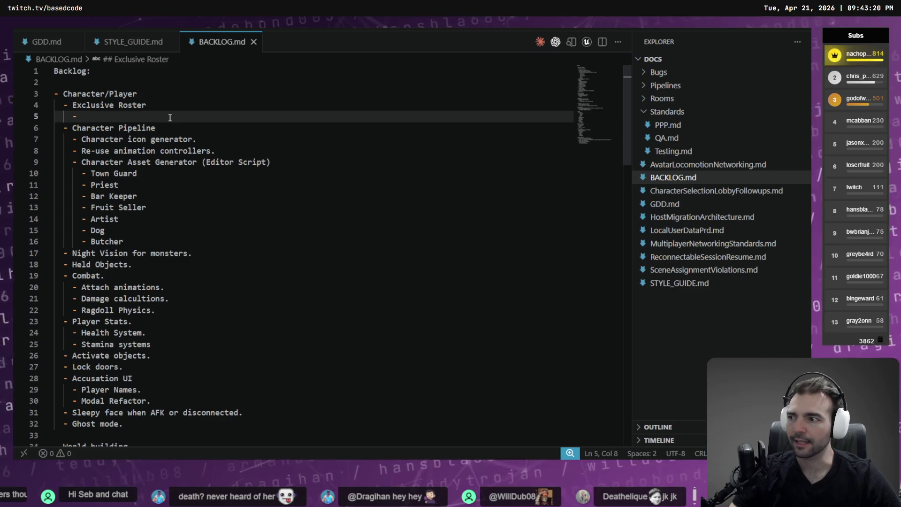
drag(177, 105, 82, 106)
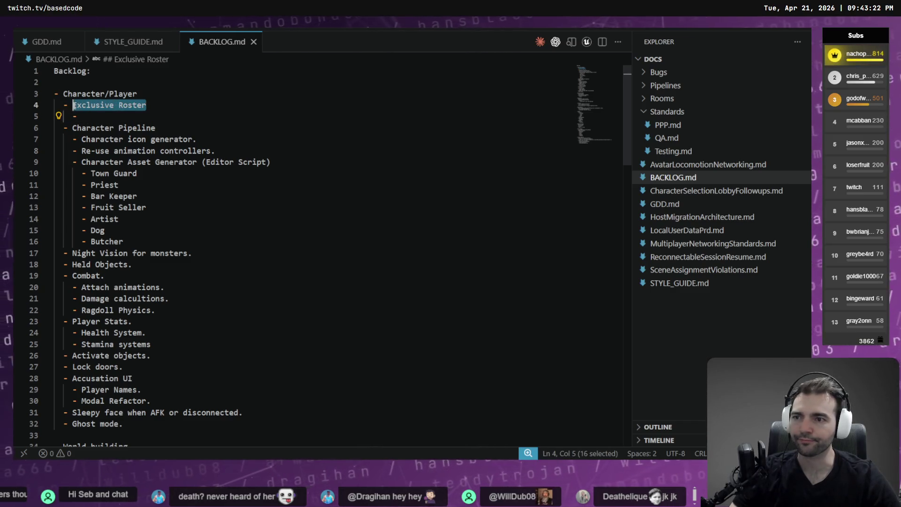
click(139, 117)
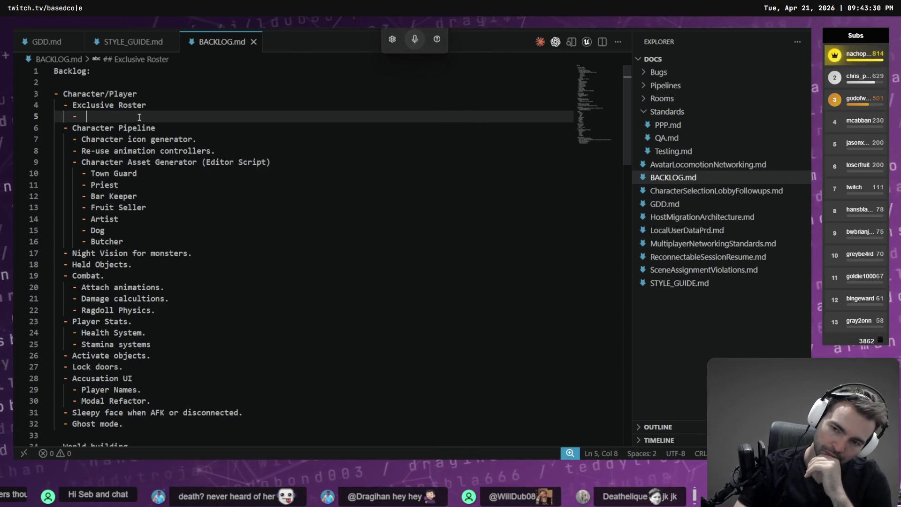
key(ctrl+alt+v)
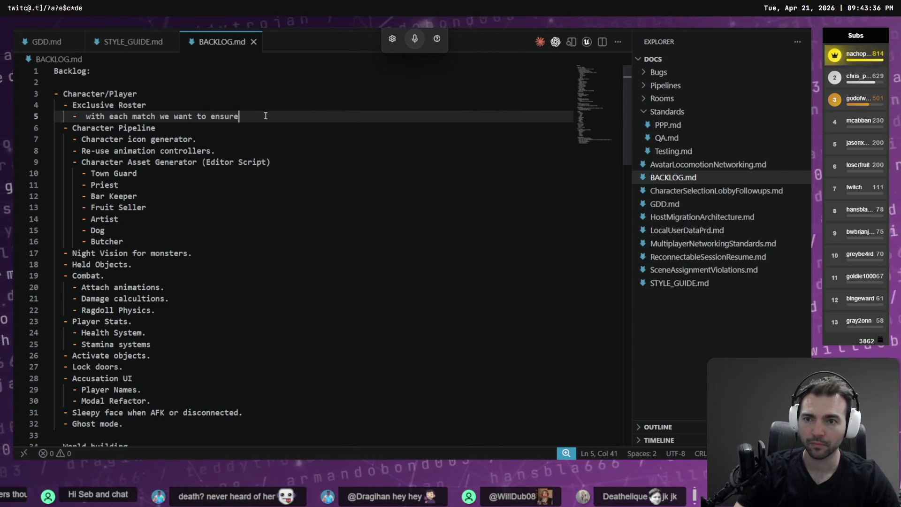
key(ctrl+alt+v)
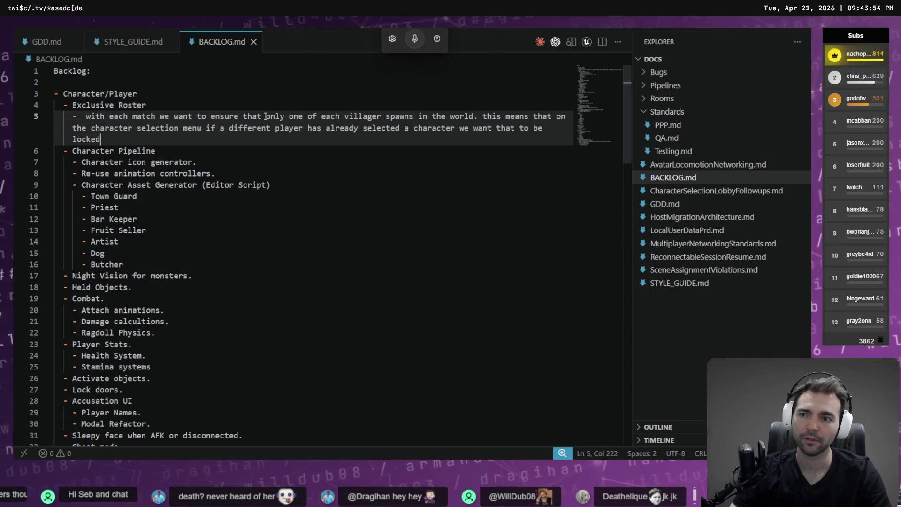
key(ctrl+shift+Left)
text(appear)
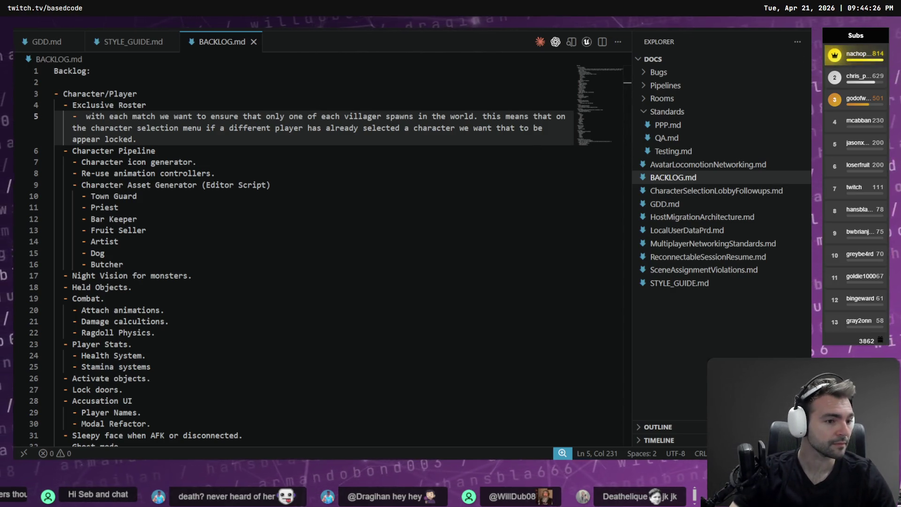
Cycle Chrome tabs to the bishop paint-over ChatGPT chat, then switch to the Not Monster whiteboard.
key(alt+Tab)
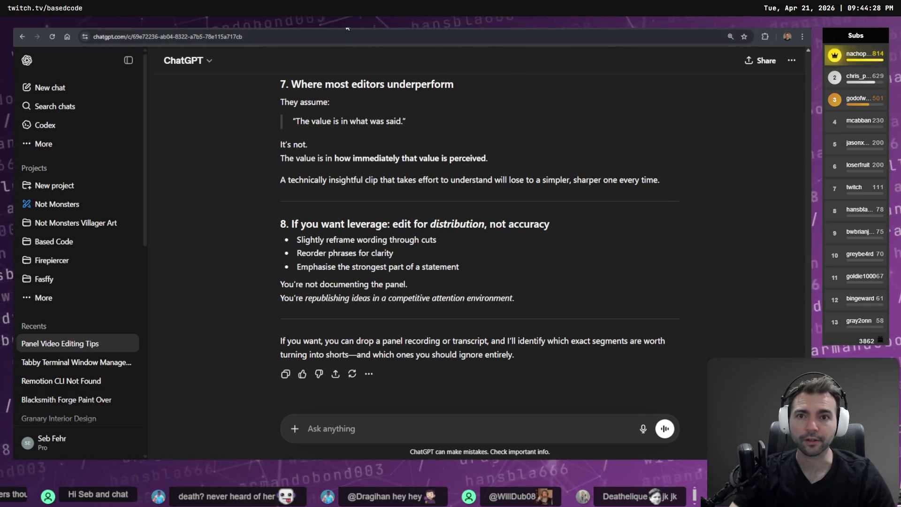
key(ctrl+Tab)
key(ctrl+Tab)
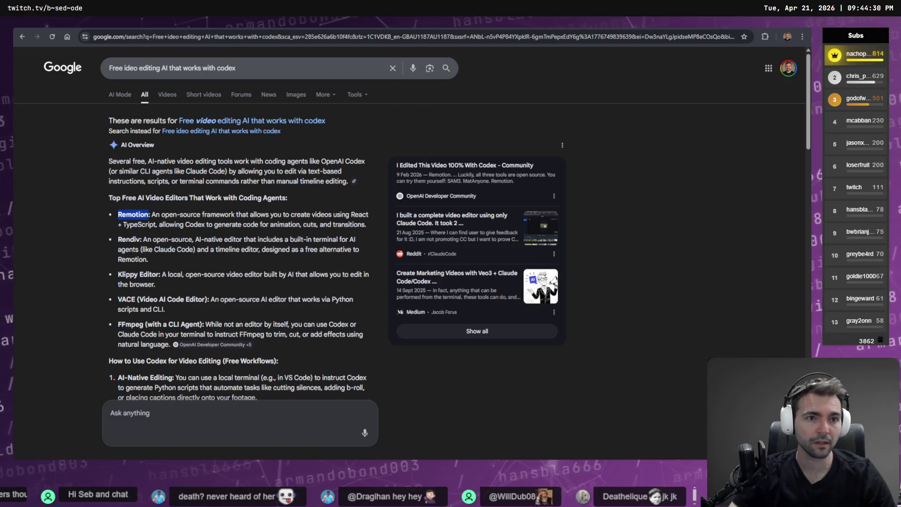
key(ctrl+Tab)
key(ctrl+Tab)
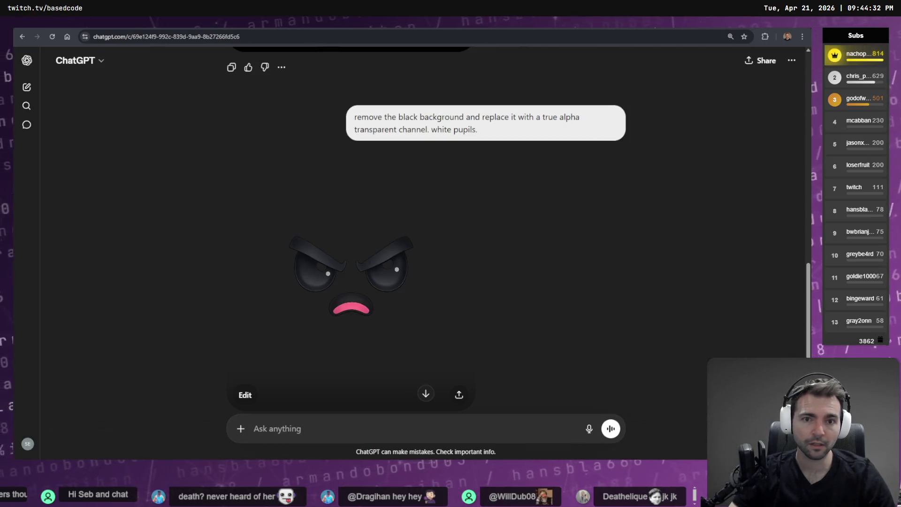
key(ctrl+Tab)
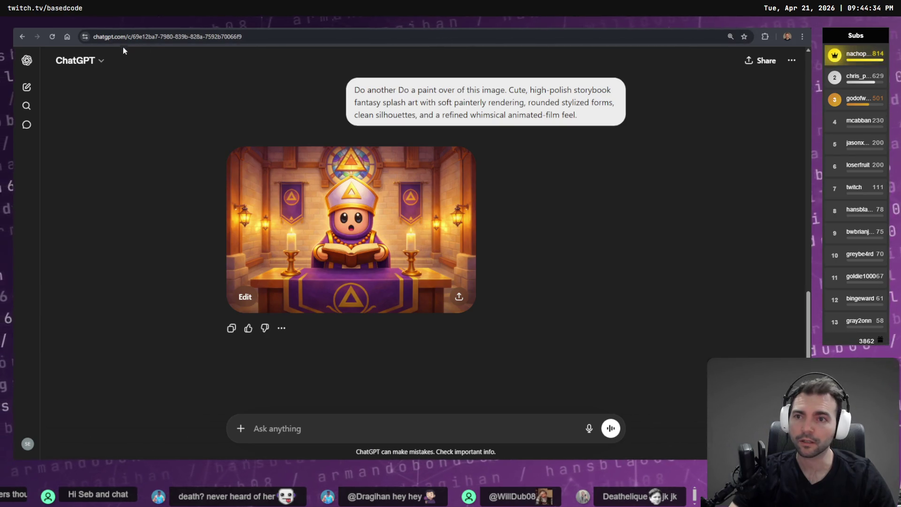
scroll(232, 98, up, 5)
scroll(207, 170, down, 4)
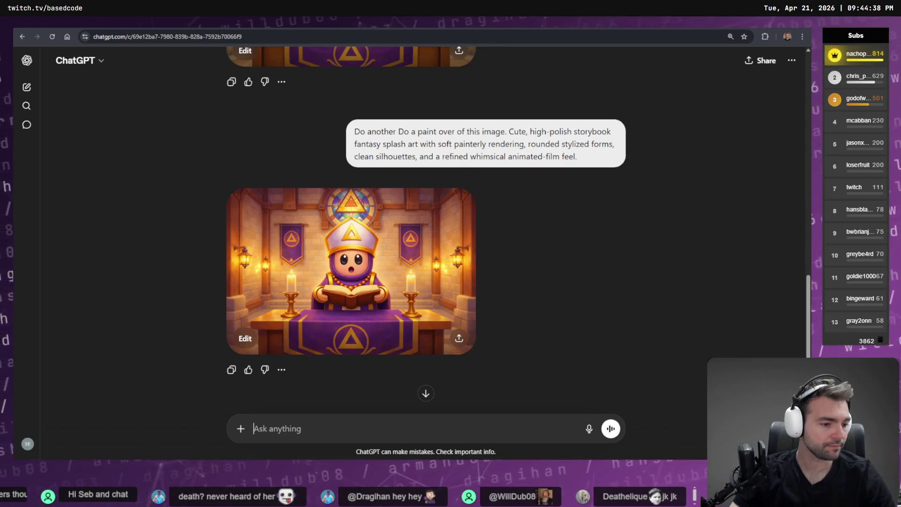
key(alt+Tab)
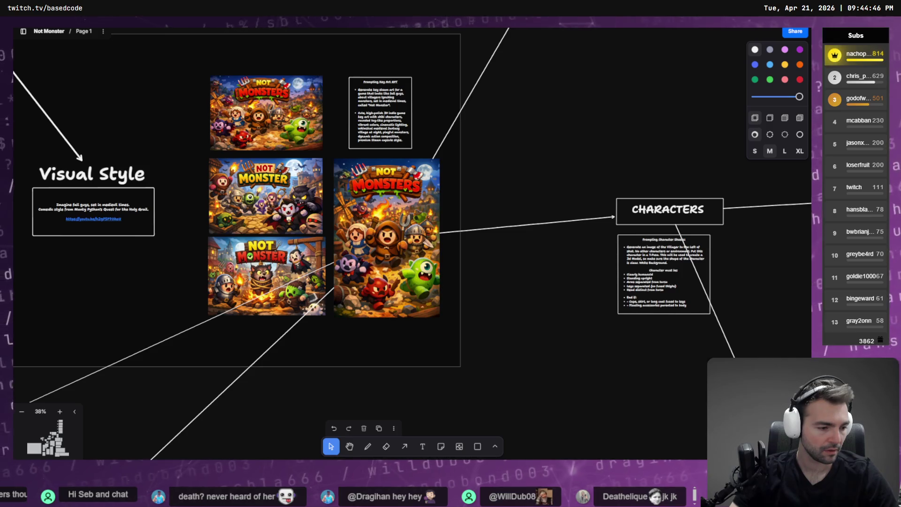
Zoom and pan around the Not Monster board until the Menu Mockups frame of game UI screens is centred.
scroll(345, 193, down, 5)
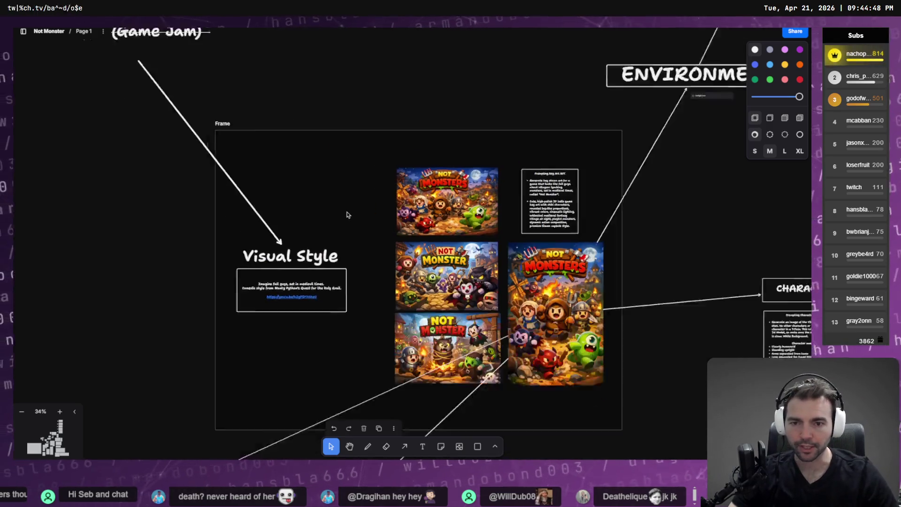
scroll(346, 193, down, 3)
scroll(282, 216, down, 8)
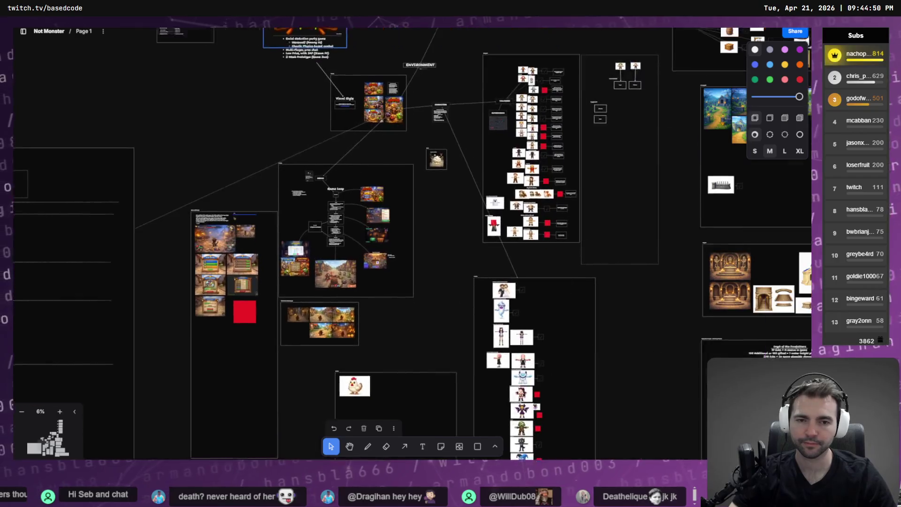
scroll(218, 244, up, 5)
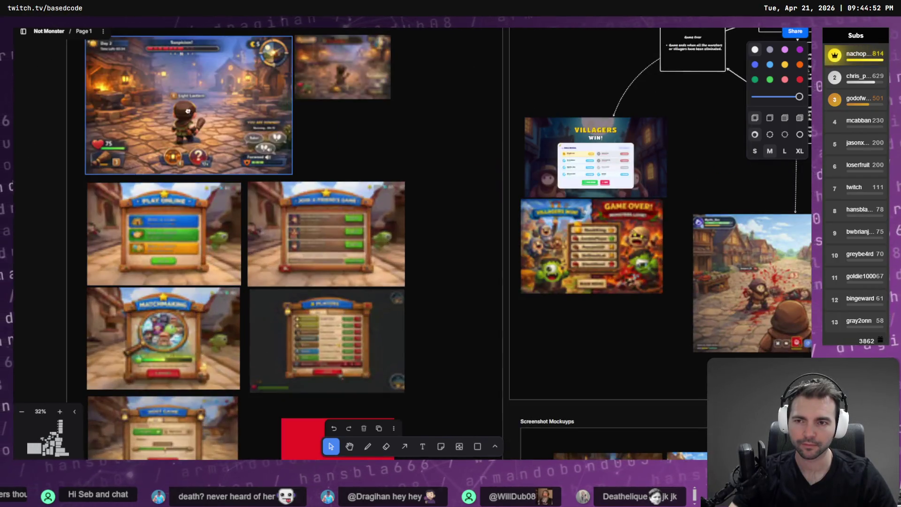
scroll(328, 110, up, 5)
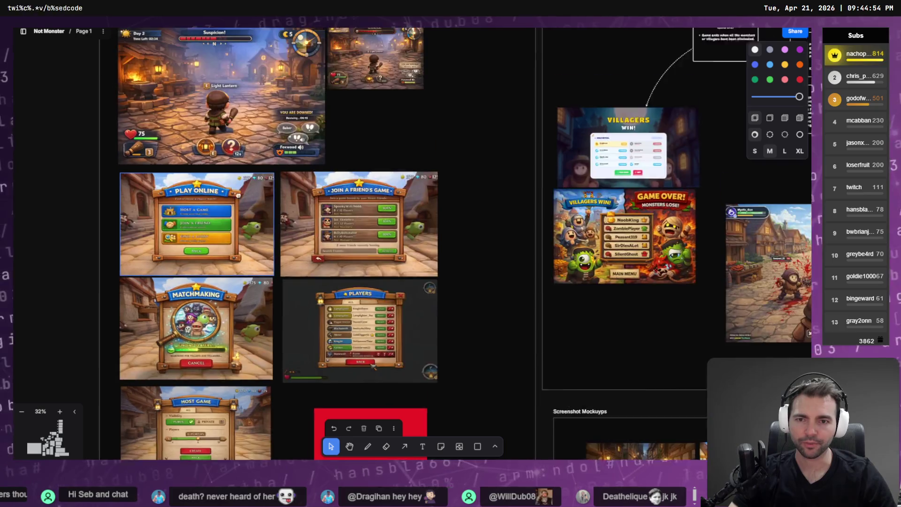
scroll(328, 110, down, 5)
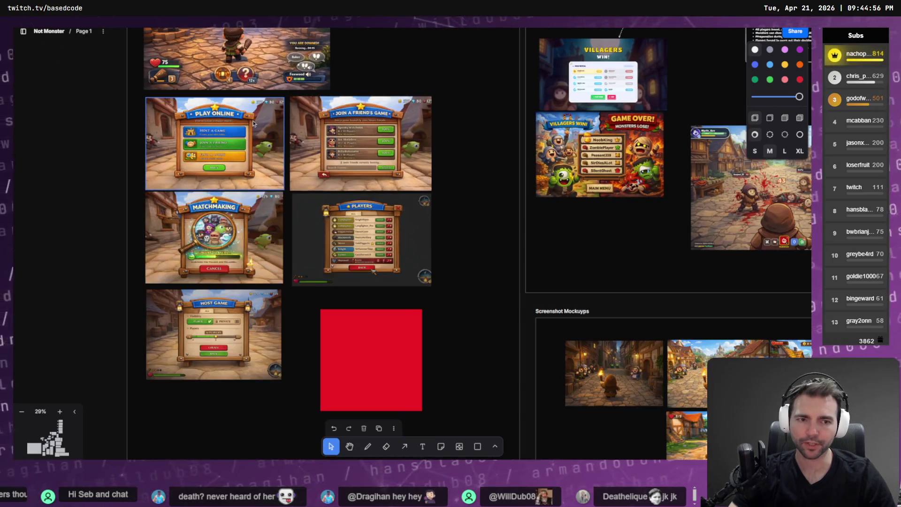
scroll(519, 143, right, 5)
scroll(520, 143, down, 3)
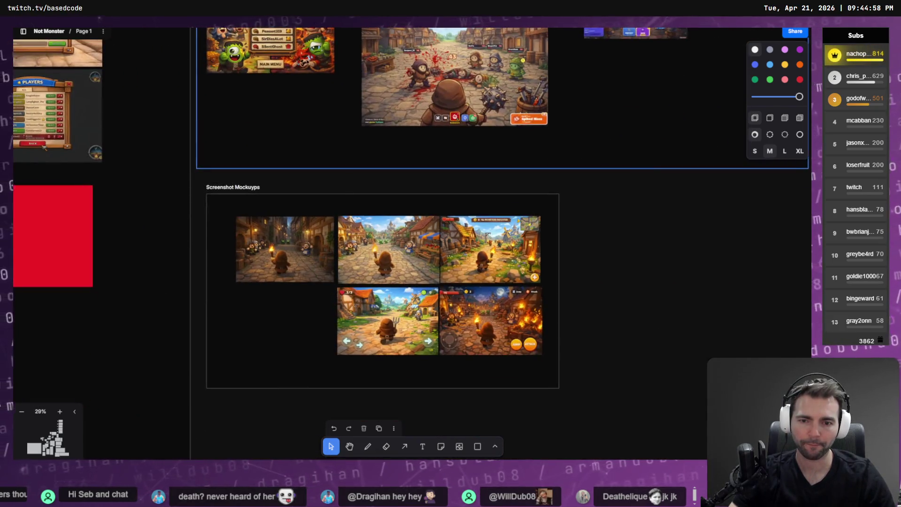
scroll(663, 112, left, 8)
scroll(469, 44, up, 3)
scroll(630, 202, down, 10)
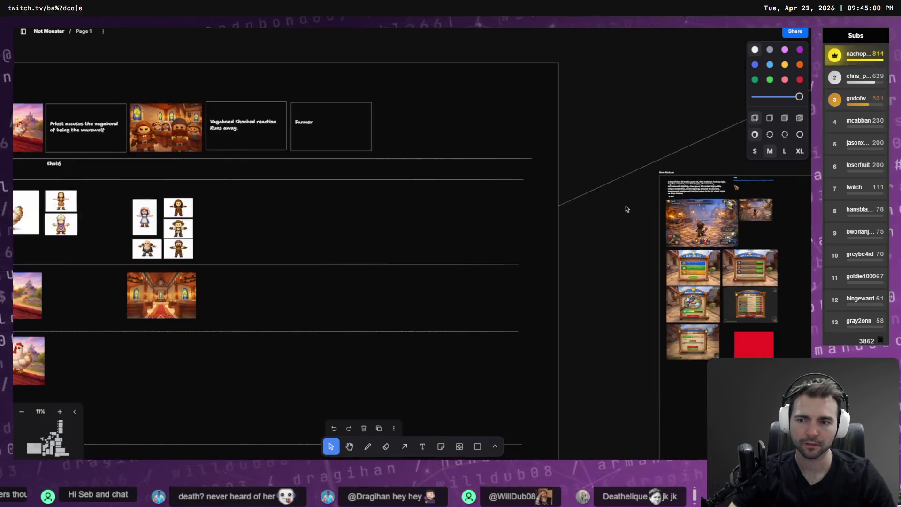
scroll(629, 202, up, 10)
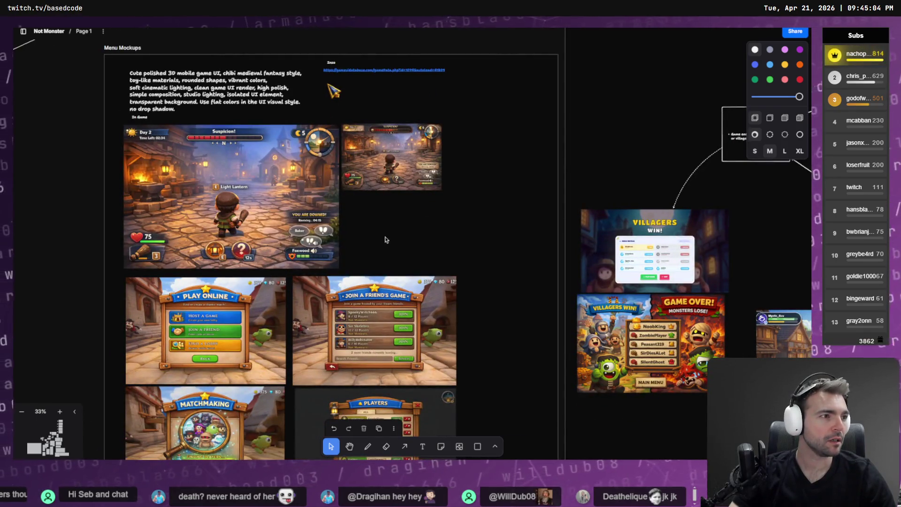
key(alt+Tab)
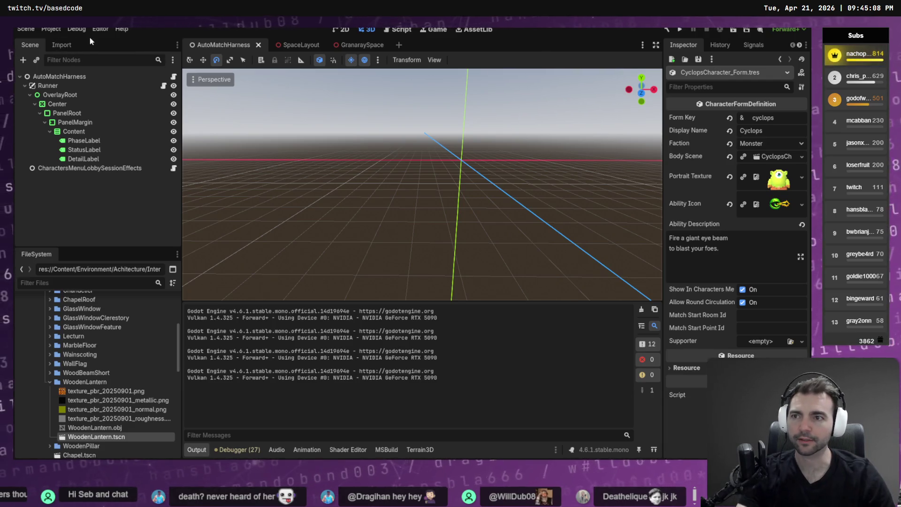
Uncheck Enable Multiple Instances under Debug > Customize Run Instances, then run the project with F5.
click(100, 29)
click(118, 153)
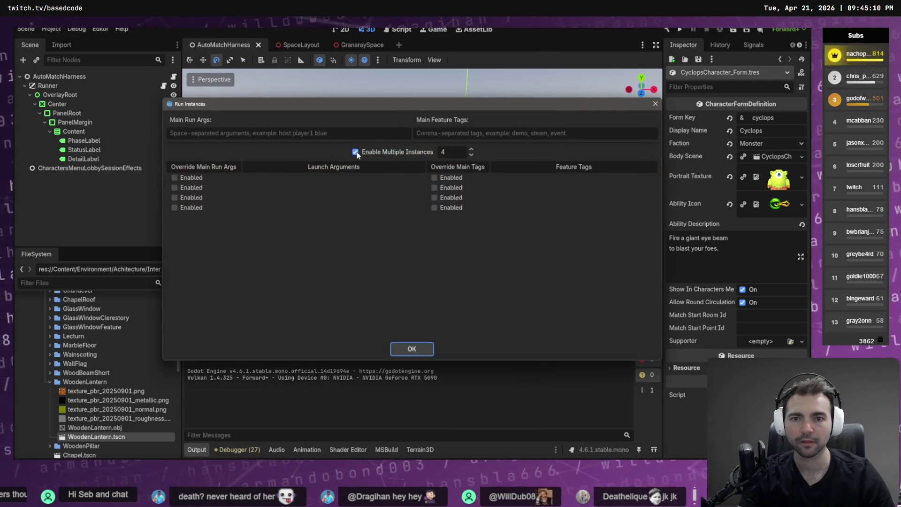
click(356, 152)
click(412, 348)
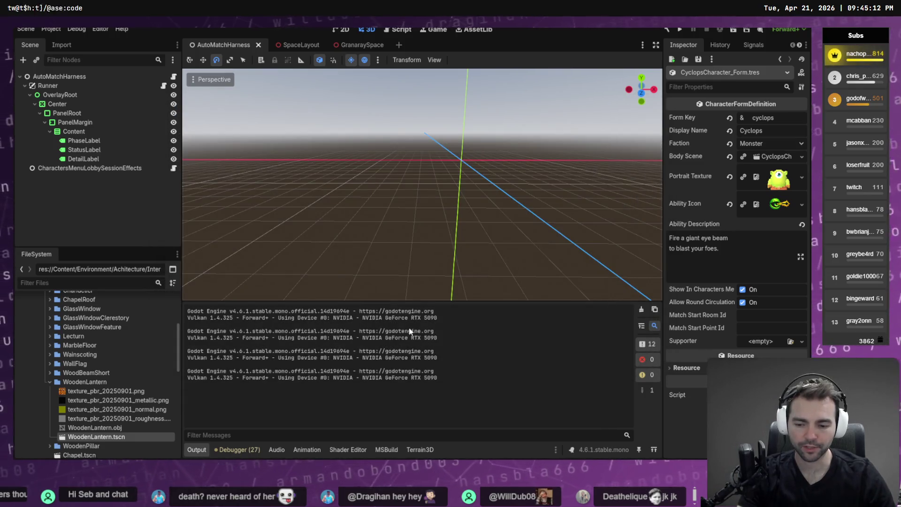
key(F5)
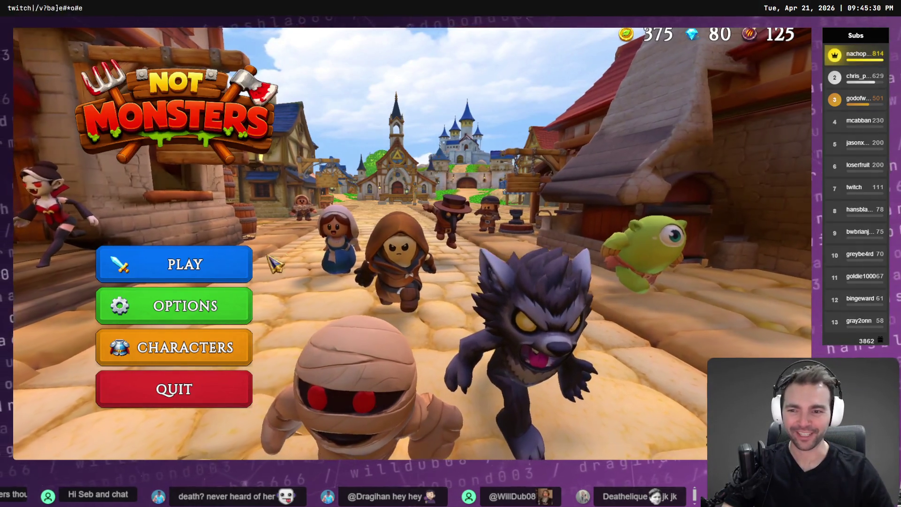
Host a game via PLAY > HOST A GAME and snip a screenshot of the Characters panel.
click(220, 277)
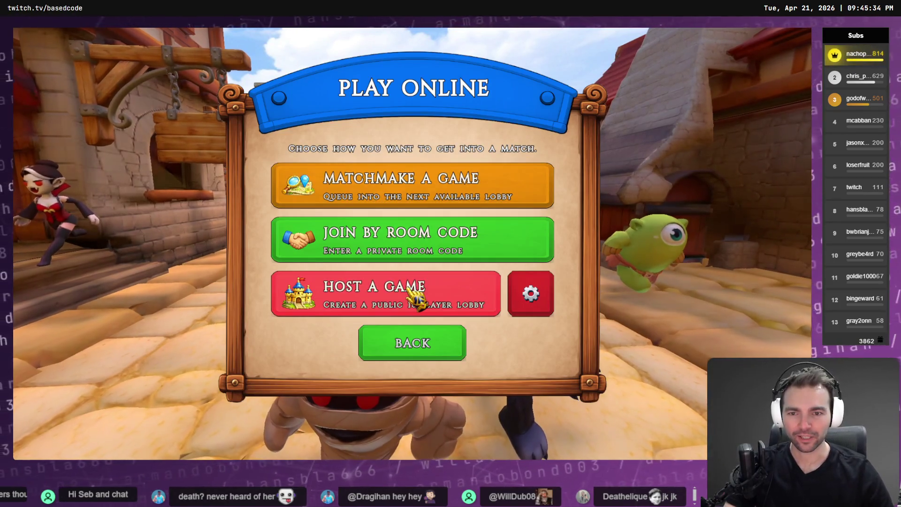
click(421, 305)
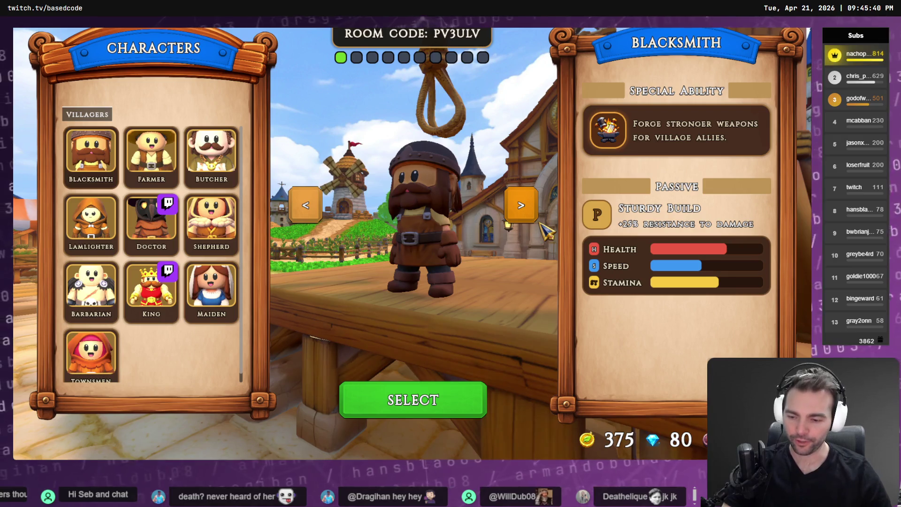
key(super+shift+s)
drag(284, 27, 23, 429)
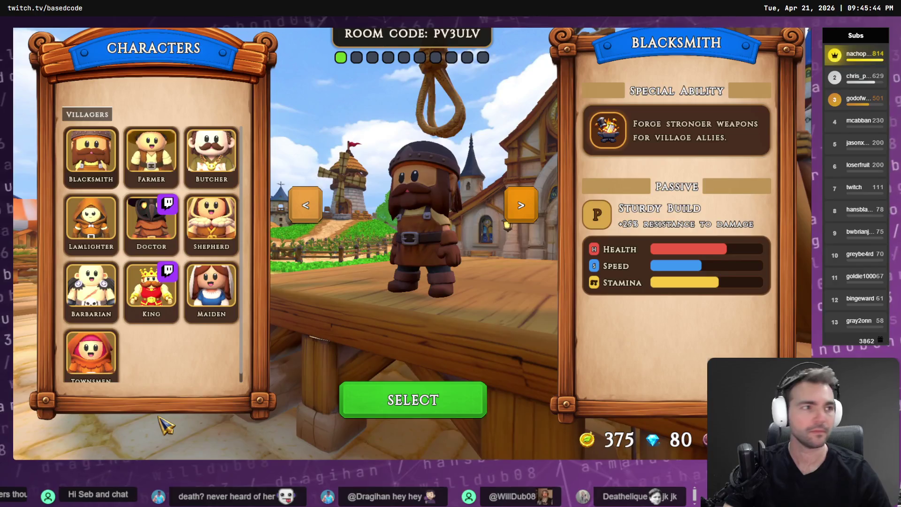
key(alt+Tab)
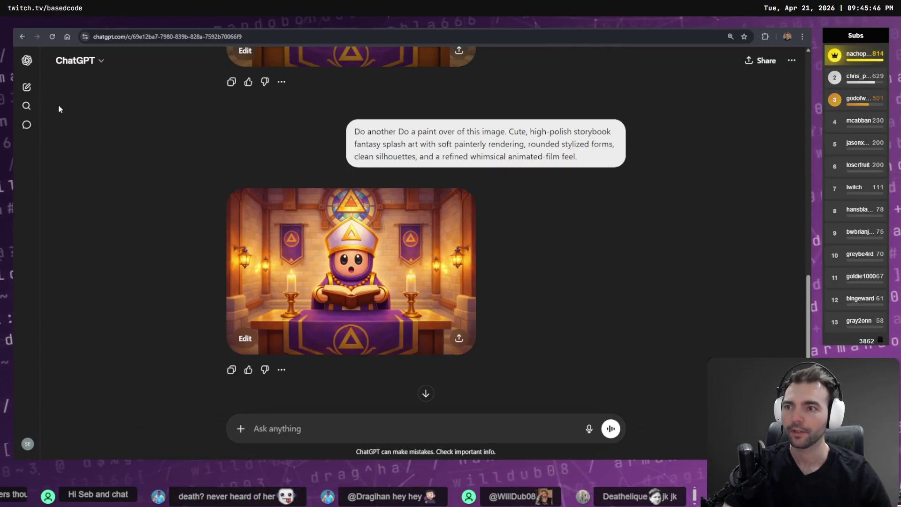
Start a new ChatGPT chat inside the Not Monsters project.
click(27, 88)
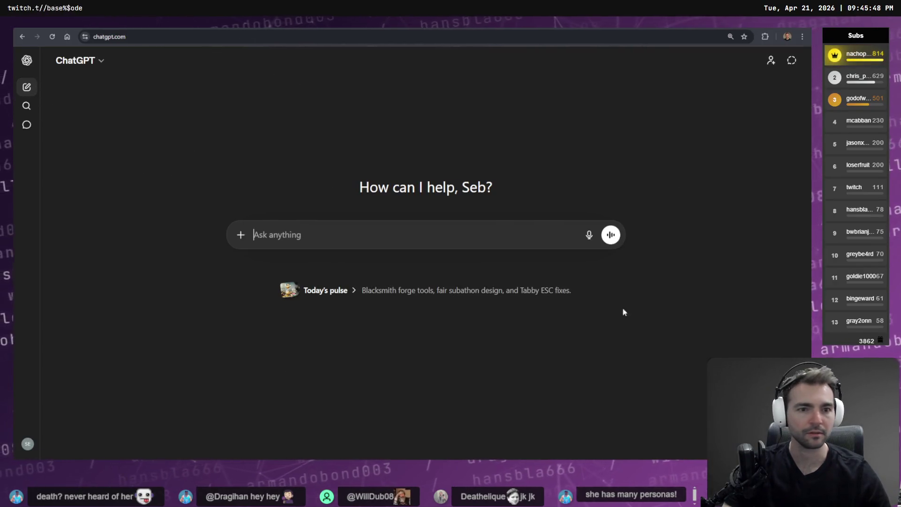
click(27, 60)
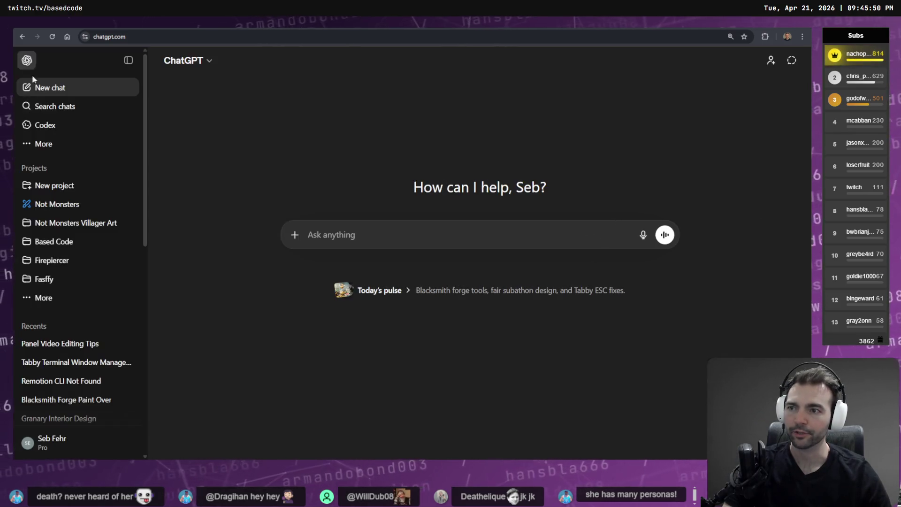
click(56, 204)
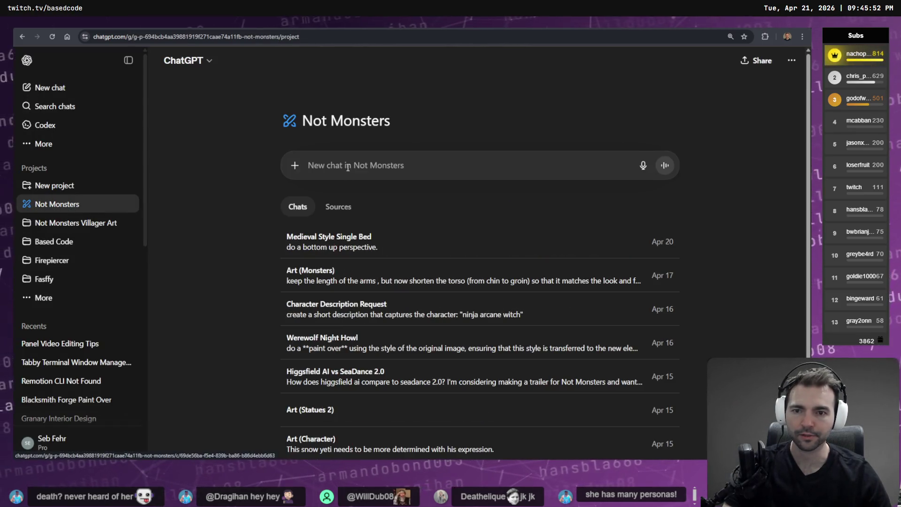
Paste the character screen screenshot and send a dictated prompt to show the top-left villager as taken.
key(ctrl+v)
key(ctrl+super)
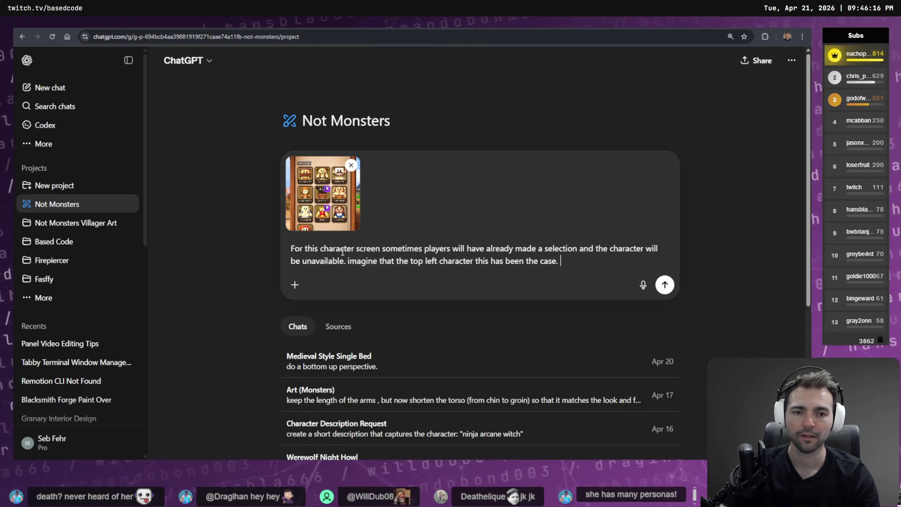
key(super+h)
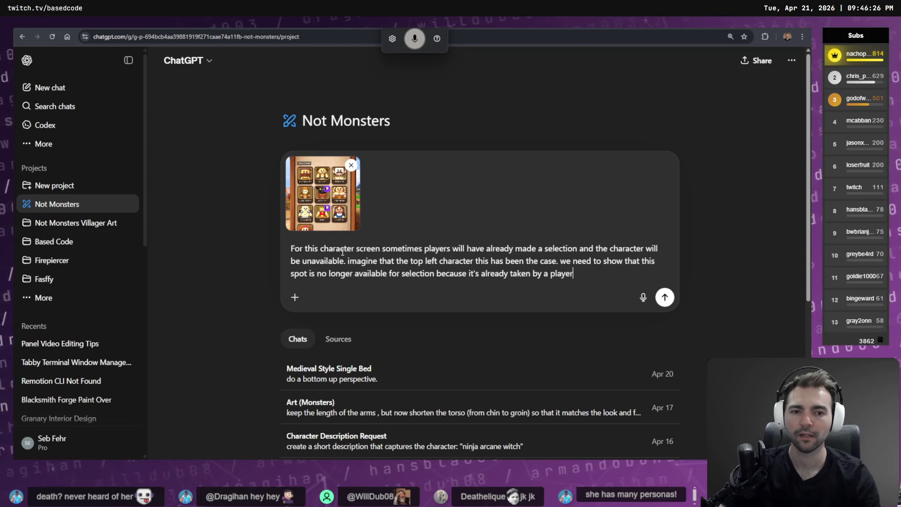
key(Return)
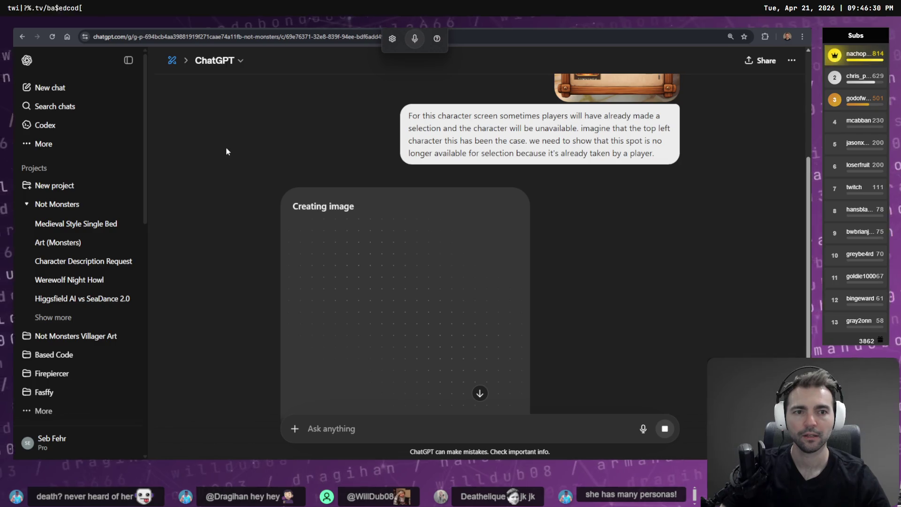
Collapse the ChatGPT sidebar and enlarge the page with Ctrl+plus, then go to the tldraw board.
scroll(235, 154, down, 2)
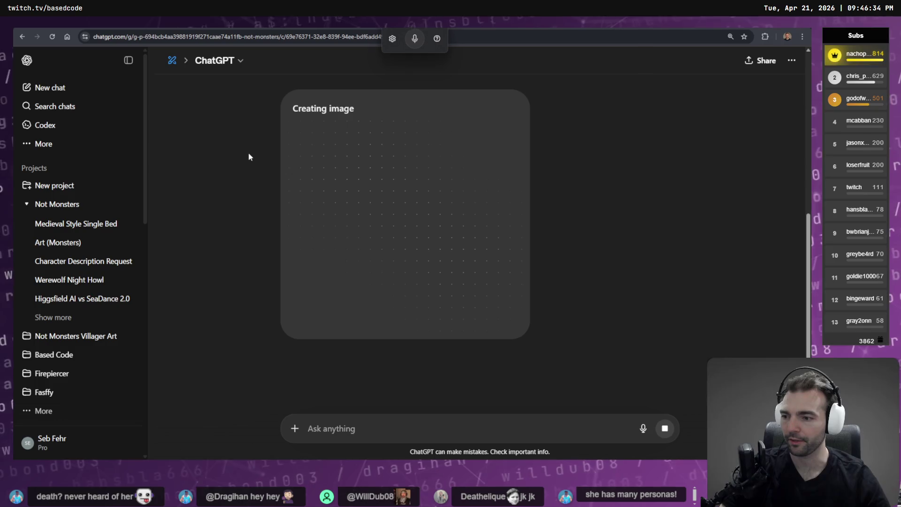
click(128, 60)
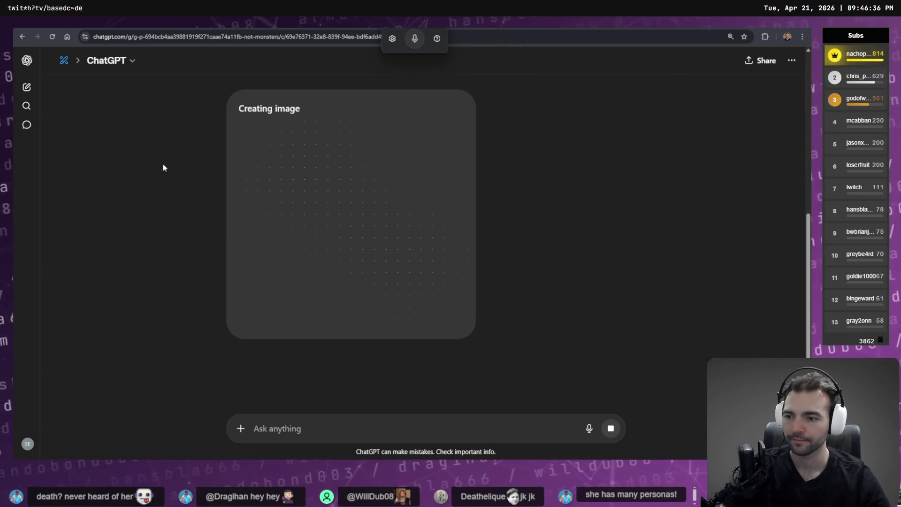
key(ctrl+plus)
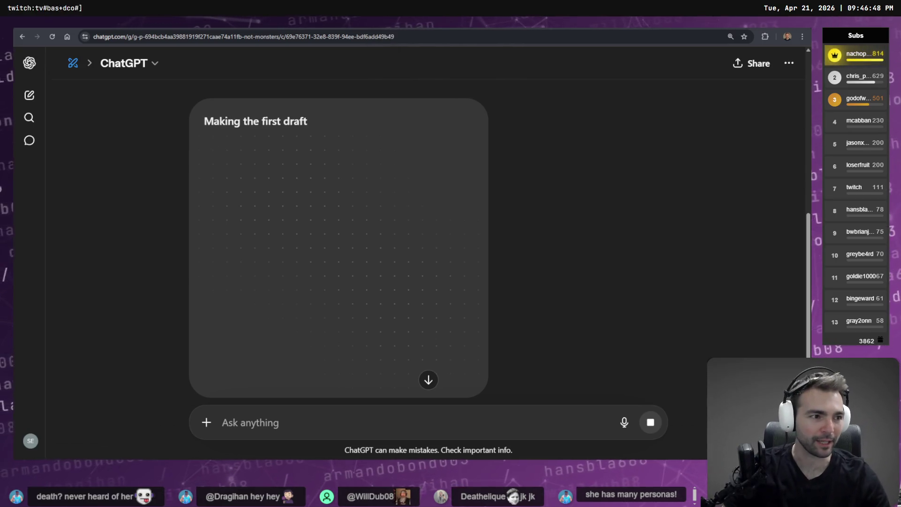
key(alt+Tab)
scroll(597, 205, down, 10)
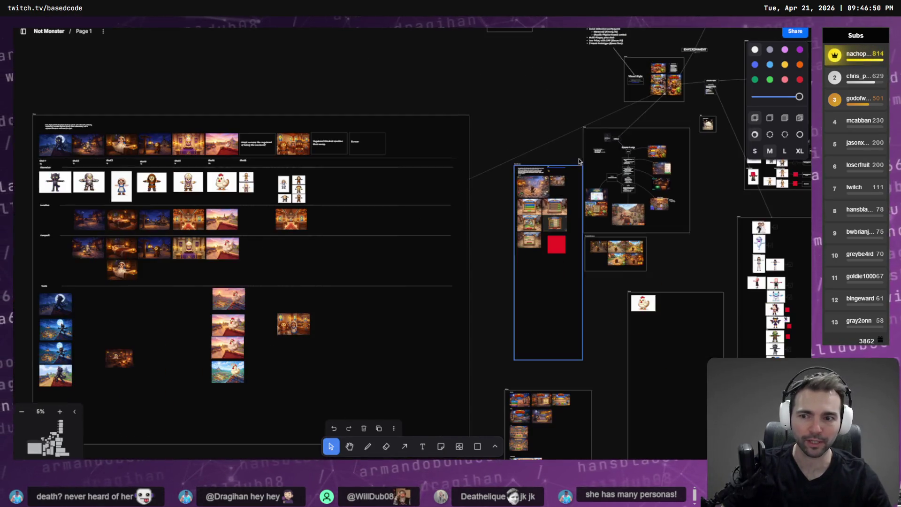
scroll(489, 301, up, 5)
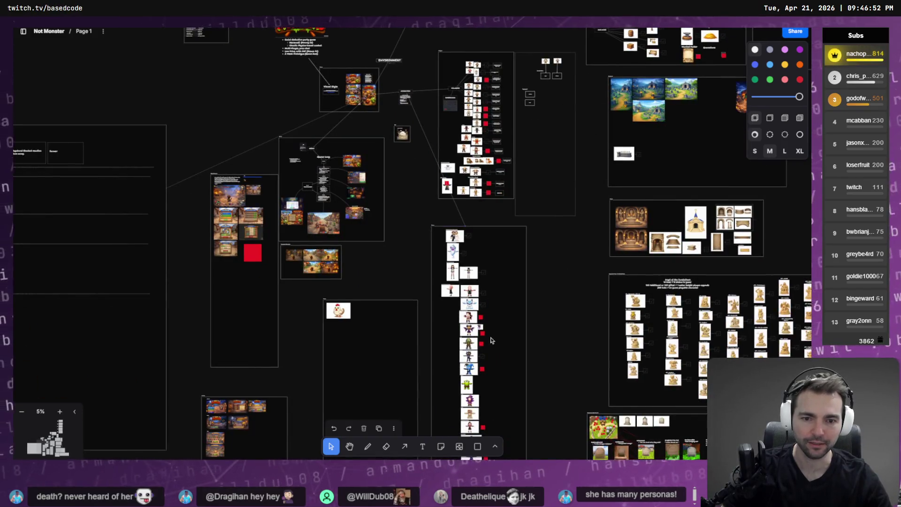
scroll(475, 307, up, 5)
scroll(475, 307, up, 6)
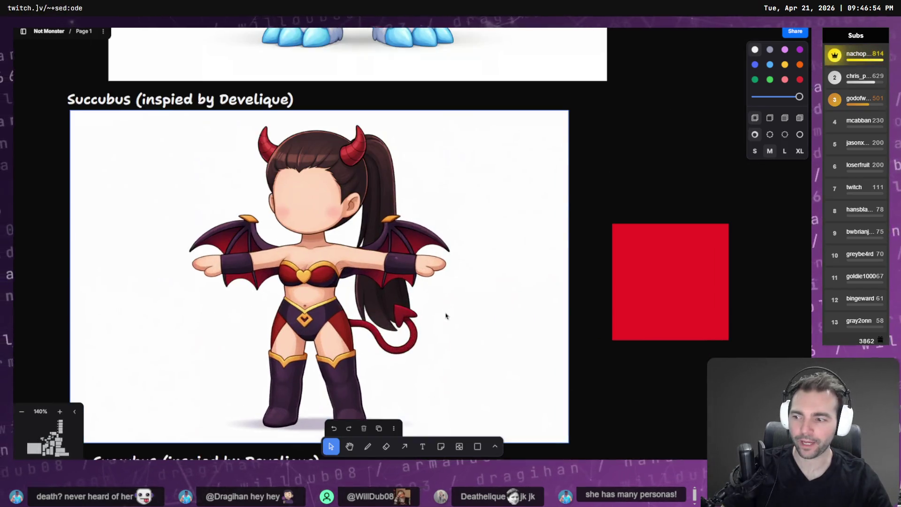
scroll(446, 316, down, 1)
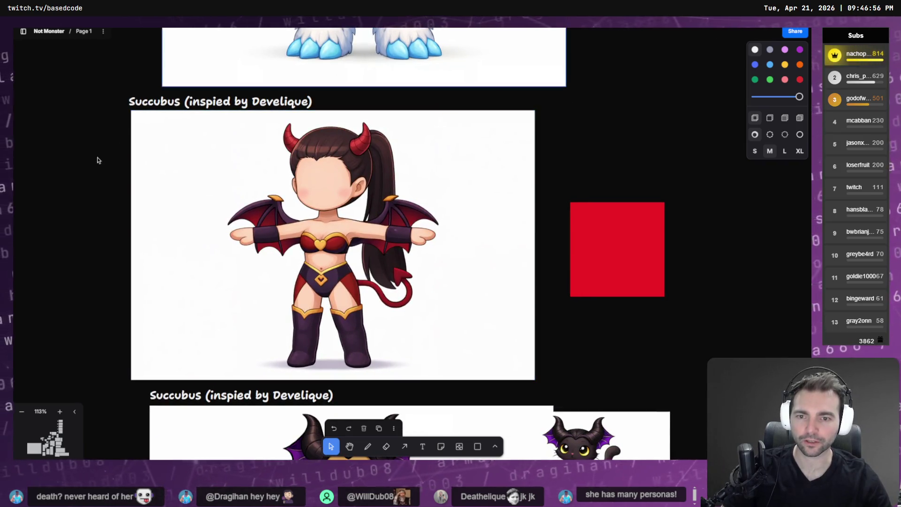
click(605, 244)
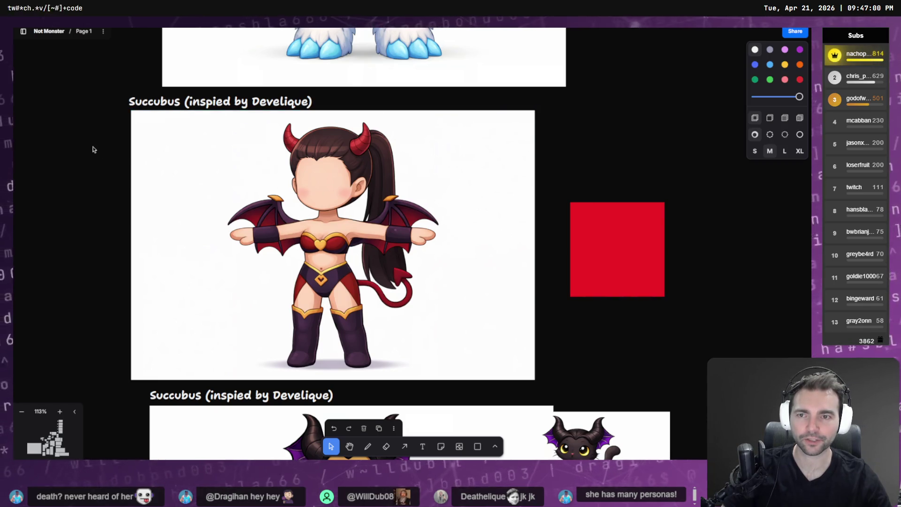
key(alt+Tab)
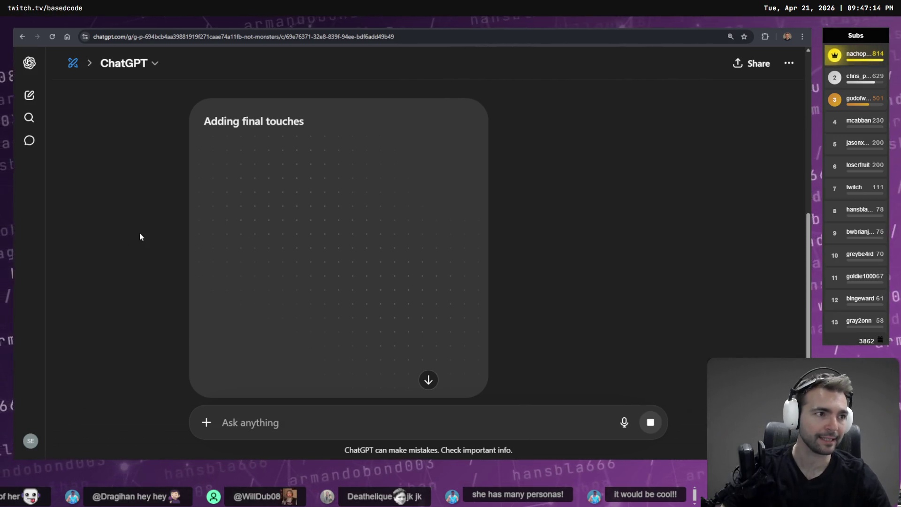
key(alt+Tab)
scroll(233, 270, down, 5)
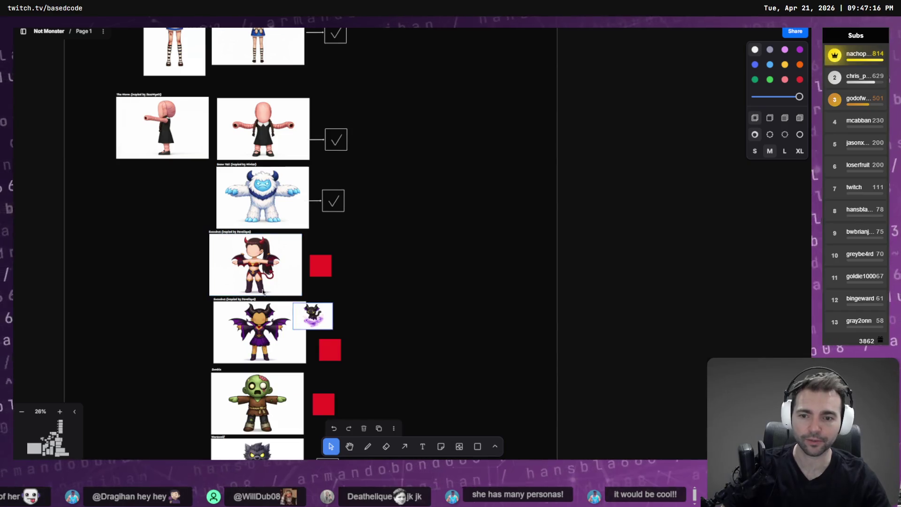
scroll(263, 293, down, 15)
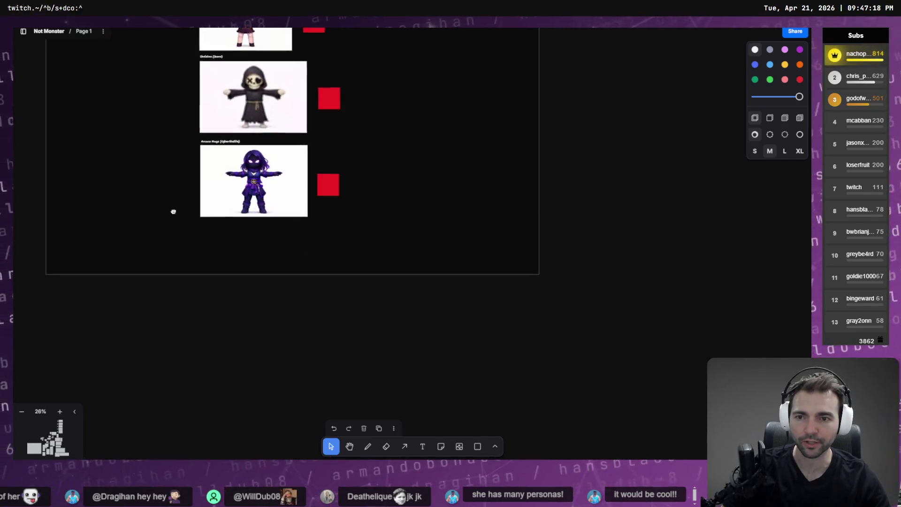
scroll(187, 354, up, 20)
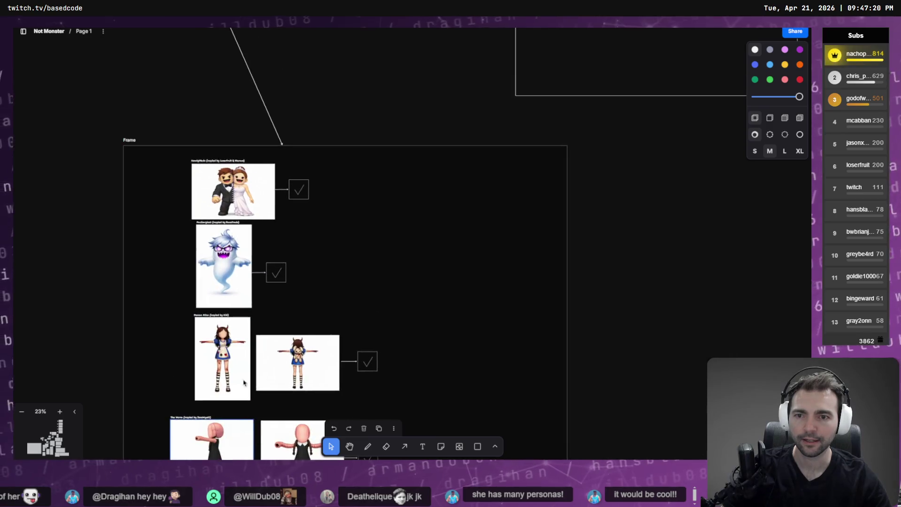
scroll(244, 382, down, 5)
scroll(309, 339, up, 10)
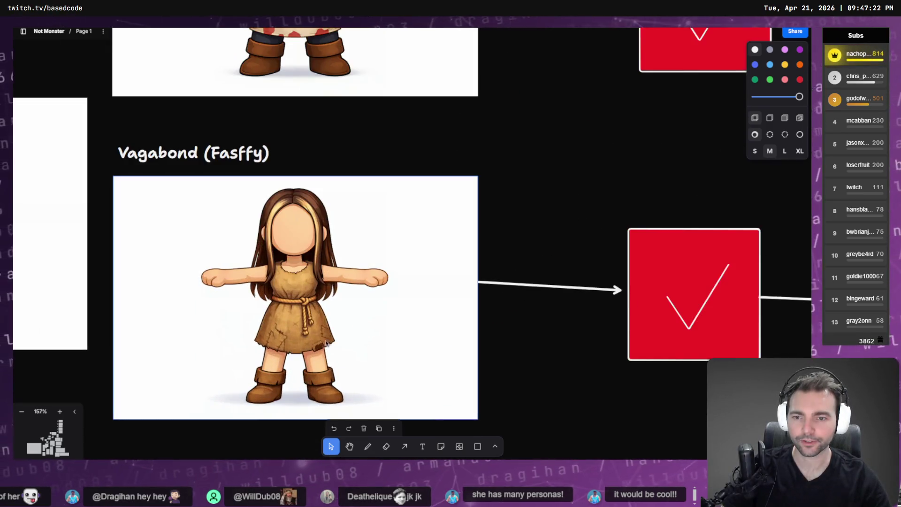
scroll(327, 343, down, 1)
scroll(347, 291, up, 3)
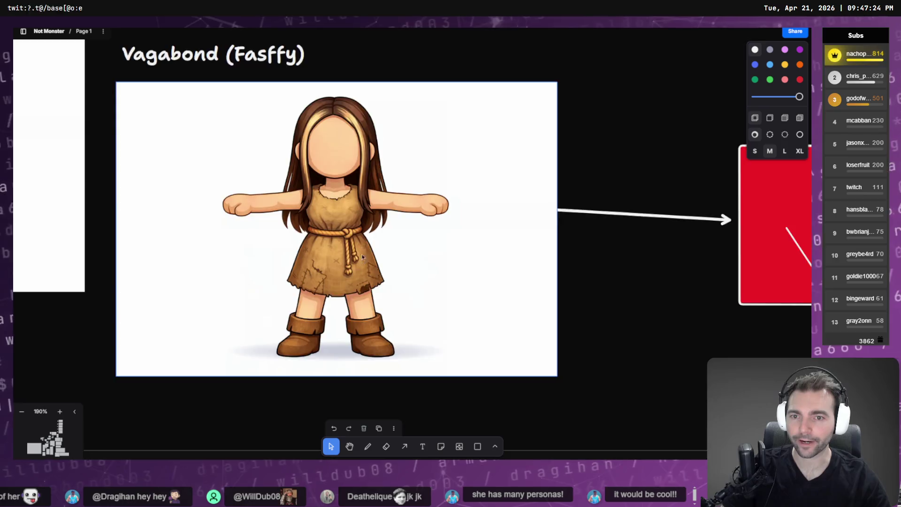
scroll(363, 257, down, 15)
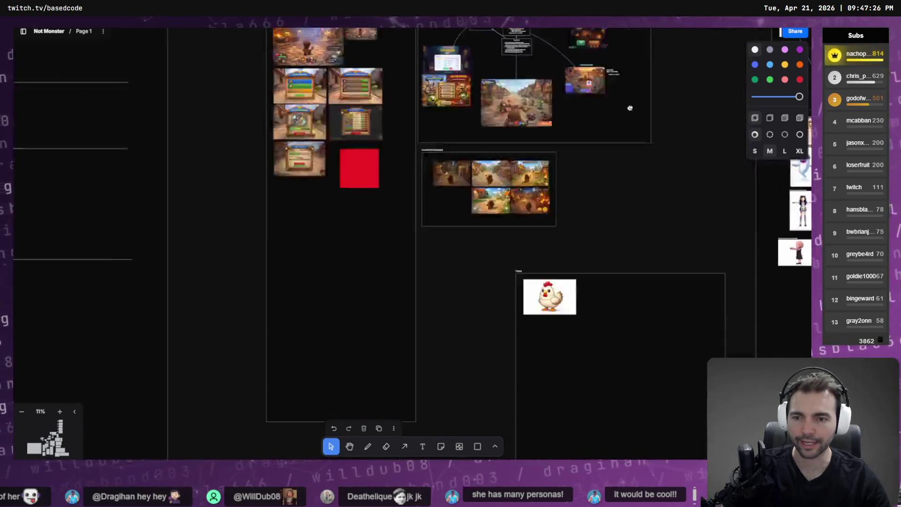
Zoom out over the whole Not Monster board, pan between its frames, and zoom back in.
scroll(629, 108, left, 10)
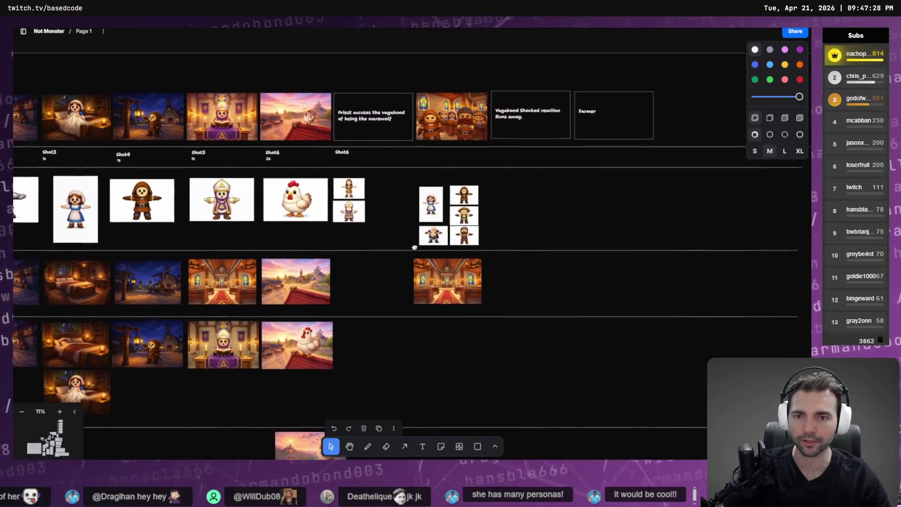
scroll(361, 180, up, 10)
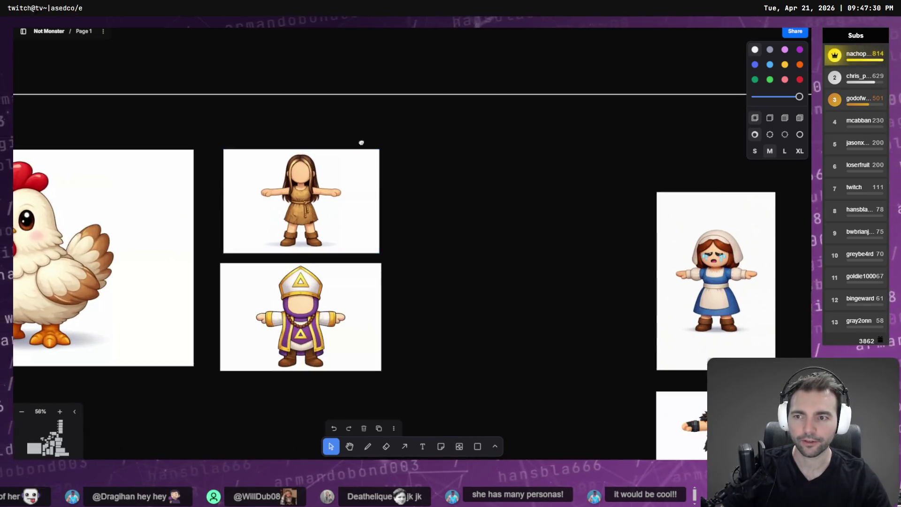
scroll(361, 143, up, 6)
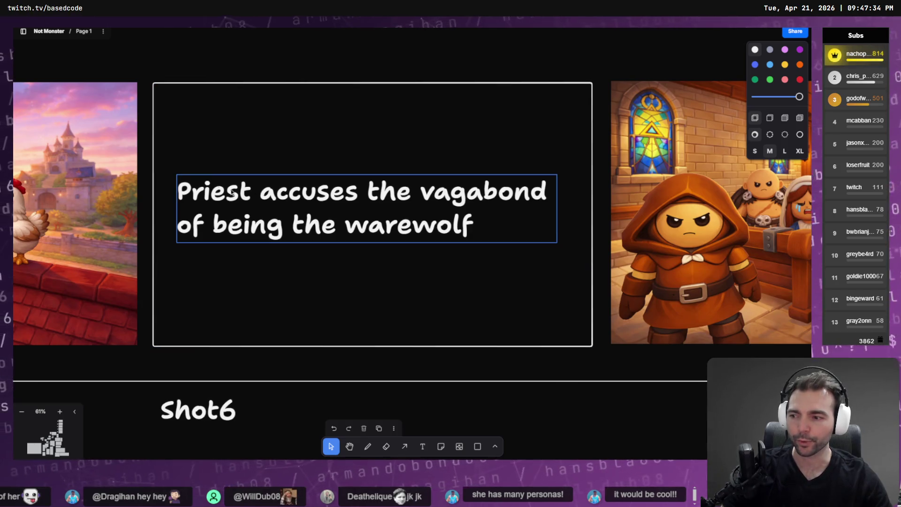
scroll(344, 186, down, 10)
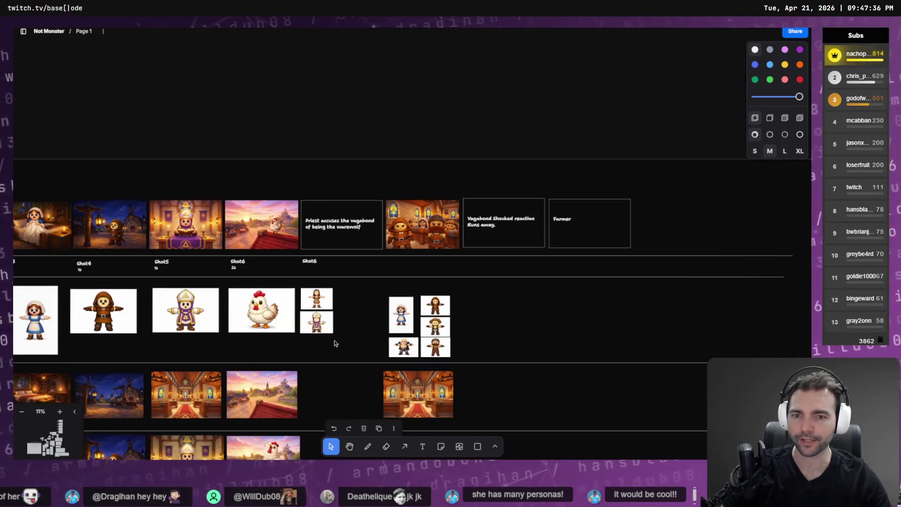
scroll(358, 64, right, 3)
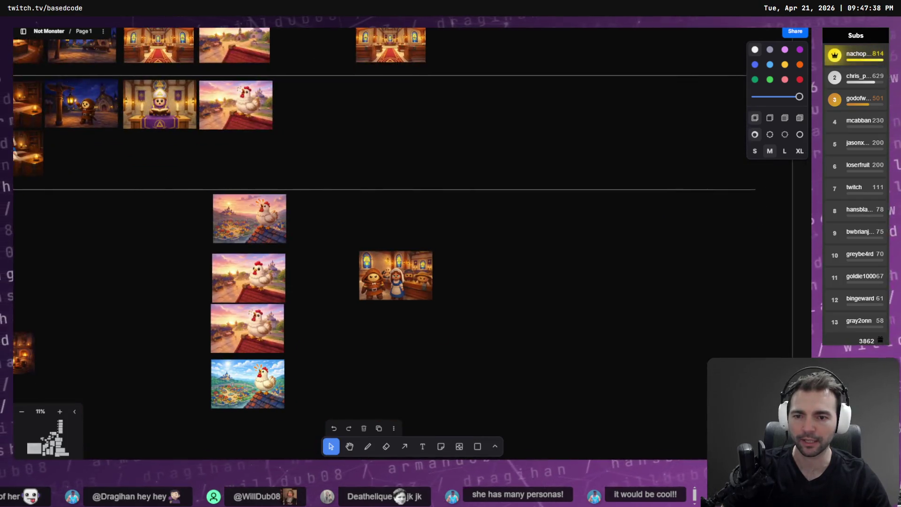
scroll(319, 275, up, 3)
scroll(314, 265, up, 5)
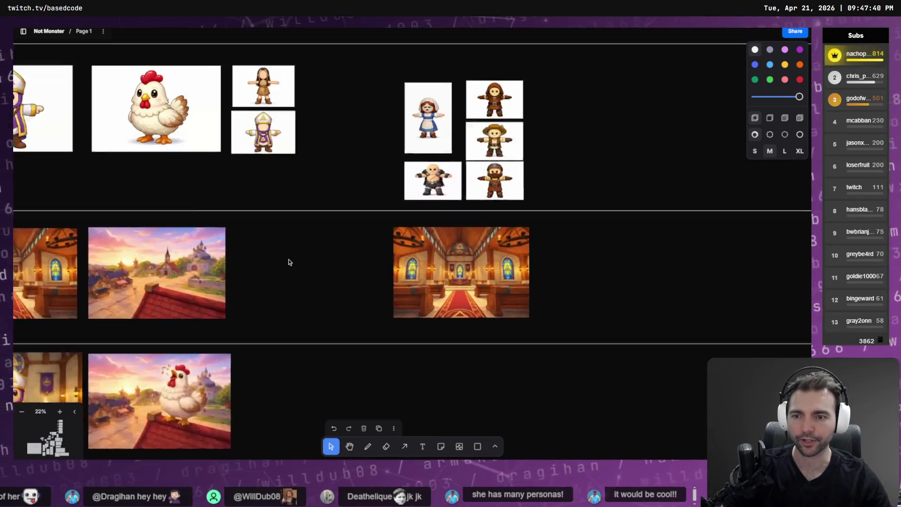
scroll(314, 262, up, 2)
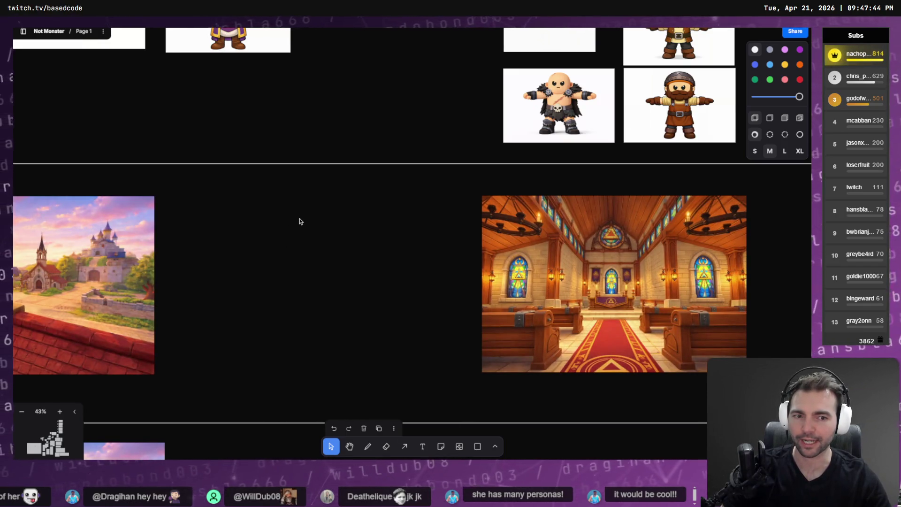
scroll(247, 328, up, 3)
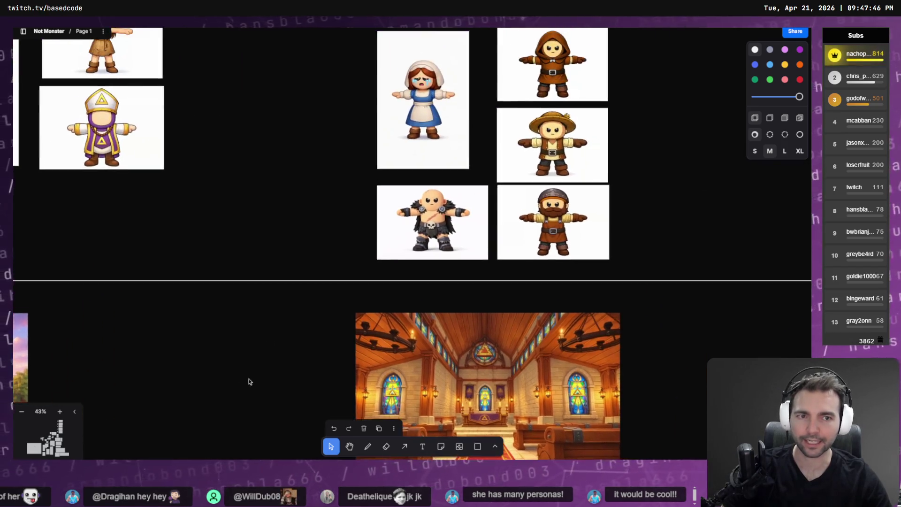
scroll(413, 141, down, 4)
scroll(421, 94, up, 3)
scroll(322, 329, up, 6)
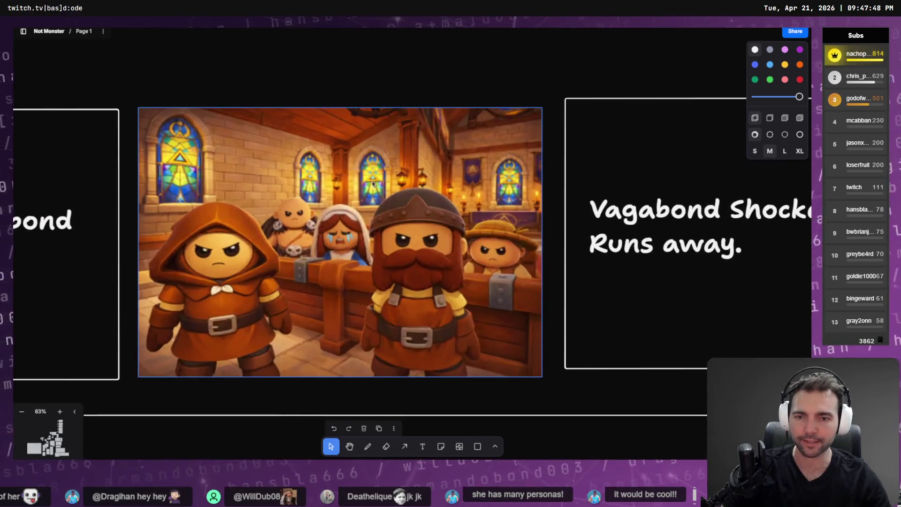
scroll(421, 255, down, 3)
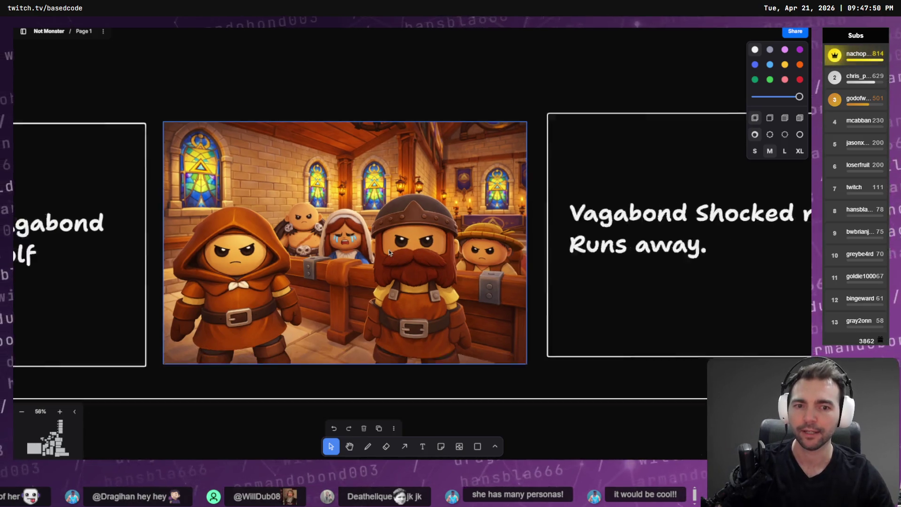
scroll(345, 213, down, 1)
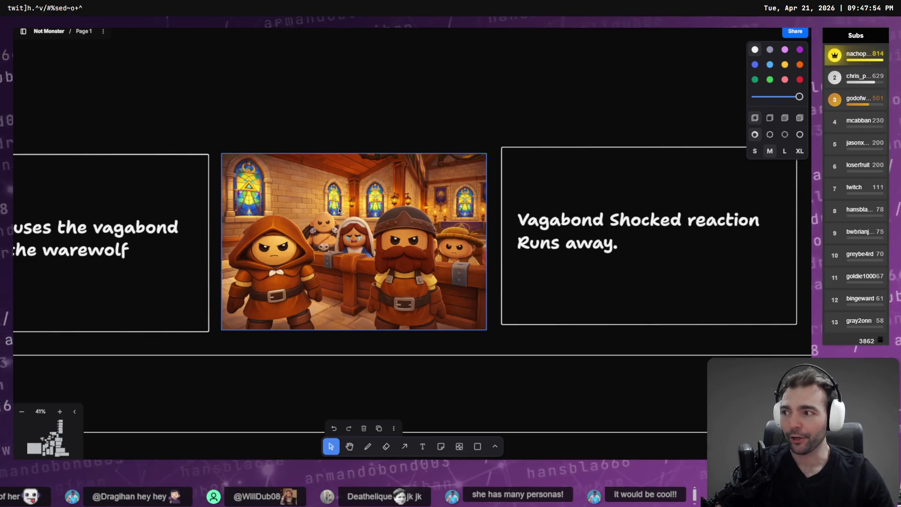
scroll(345, 218, down, 2)
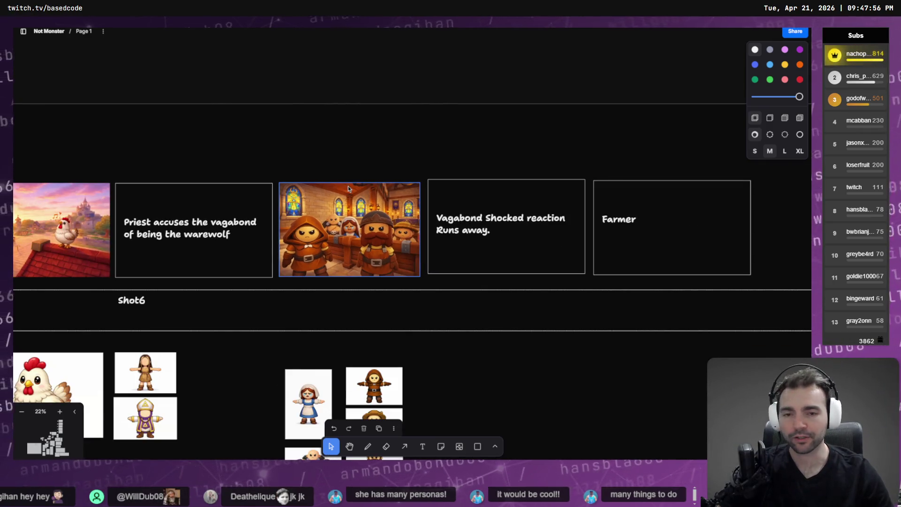
scroll(424, 211, down, 4)
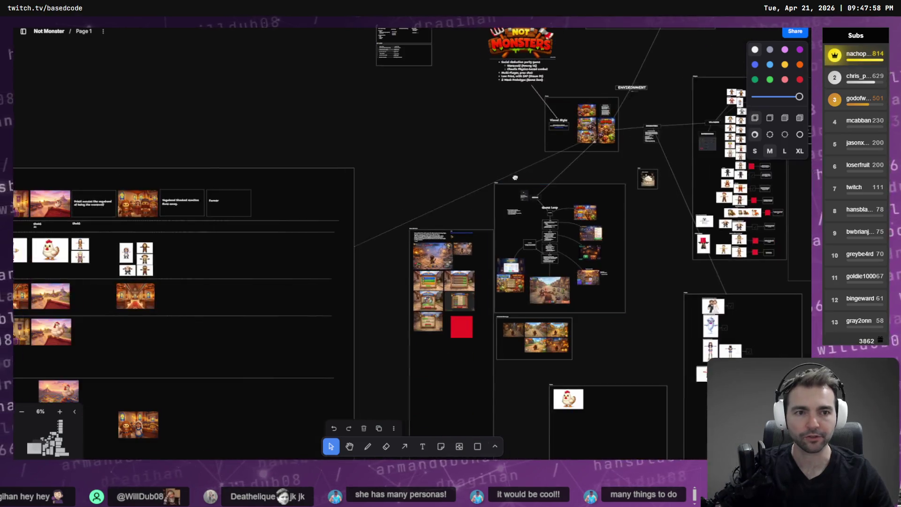
drag(356, 154, 408, 258)
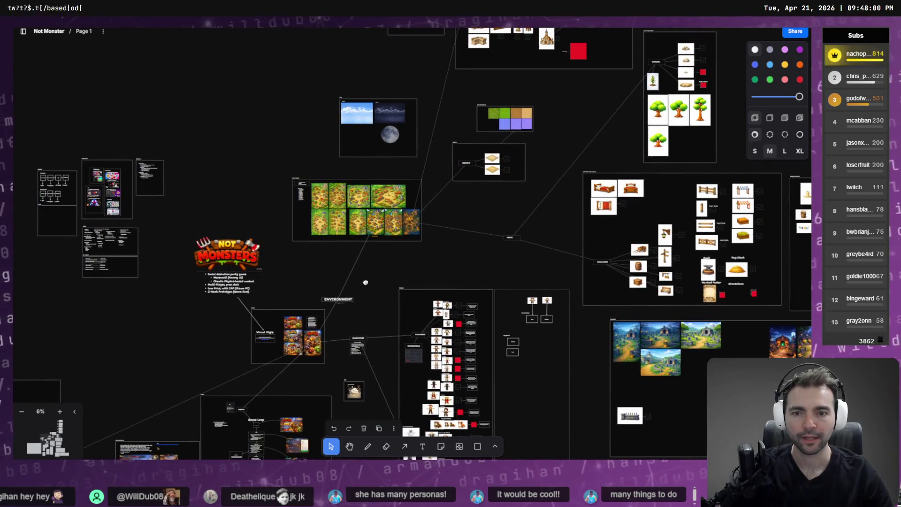
scroll(365, 282, up, 5)
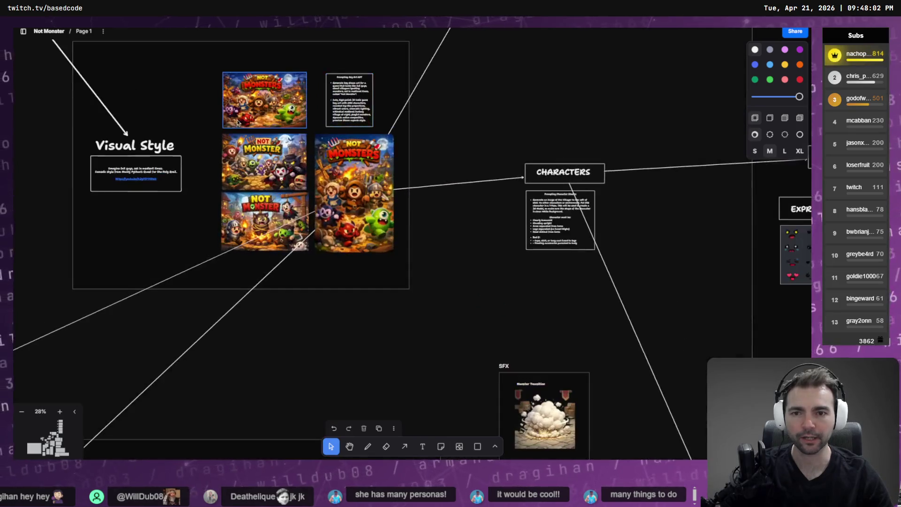
scroll(238, 123, up, 3)
key(alt+Tab)
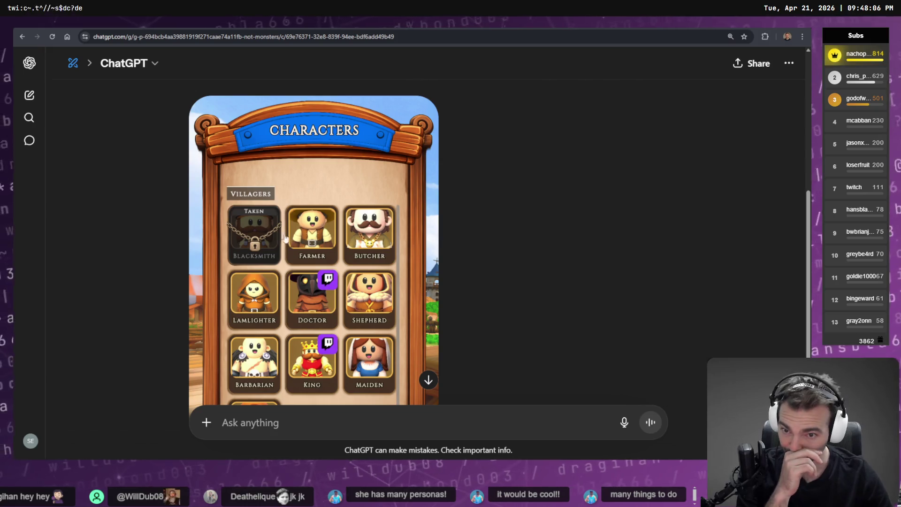
Ask ChatGPT to redraw the Taken lock as a larger standalone icon without chains.
click(279, 245)
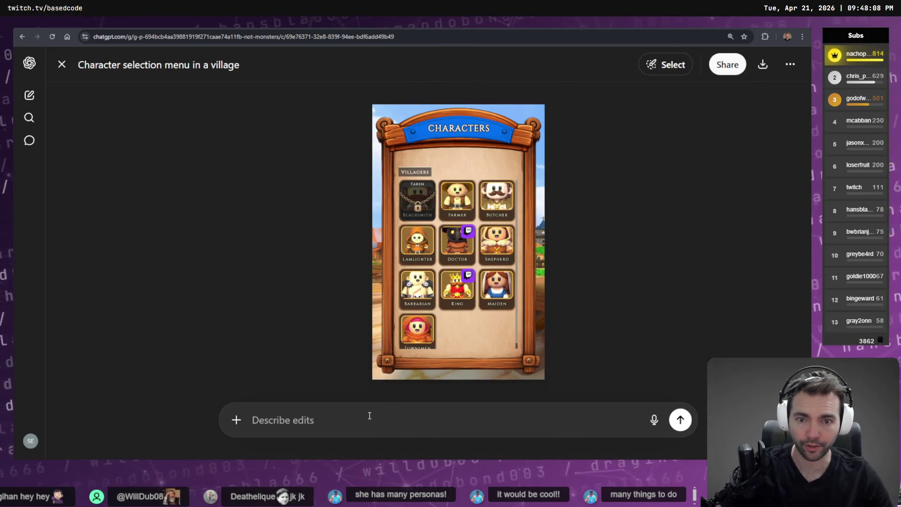
key(super+h)
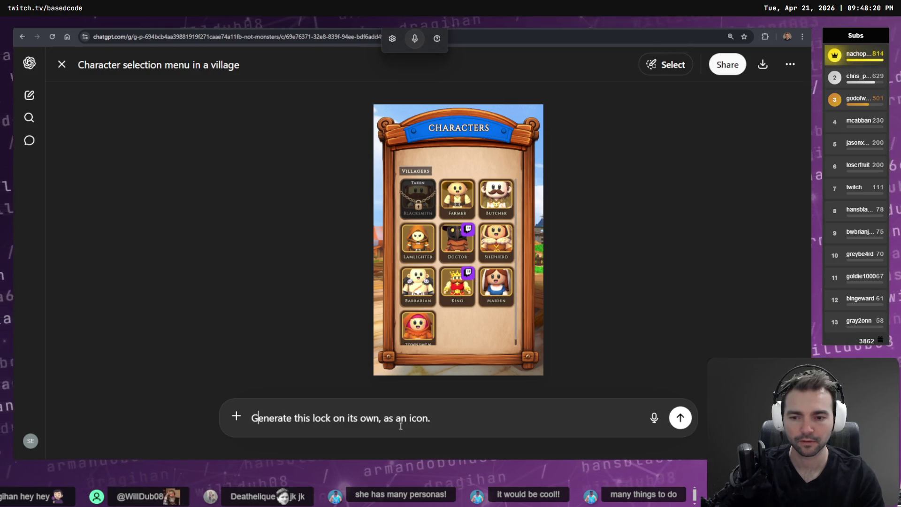
key(ctrl+space)
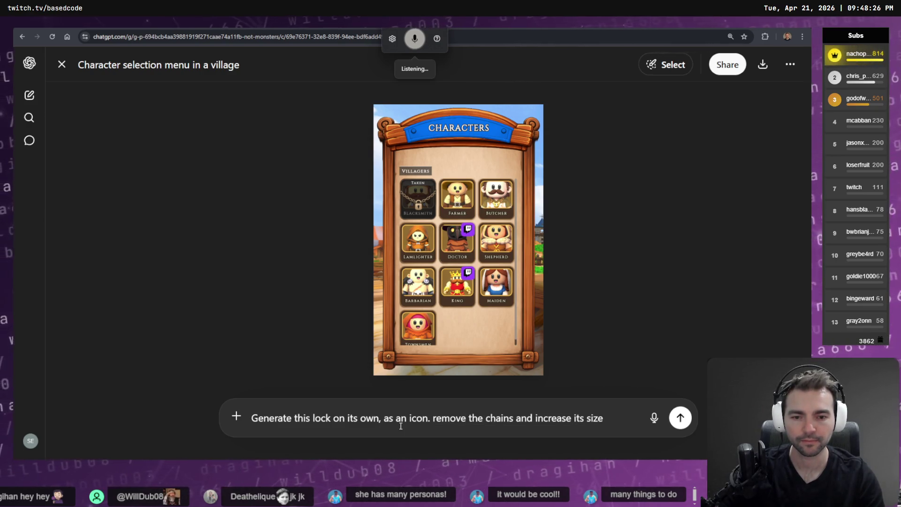
key(Return)
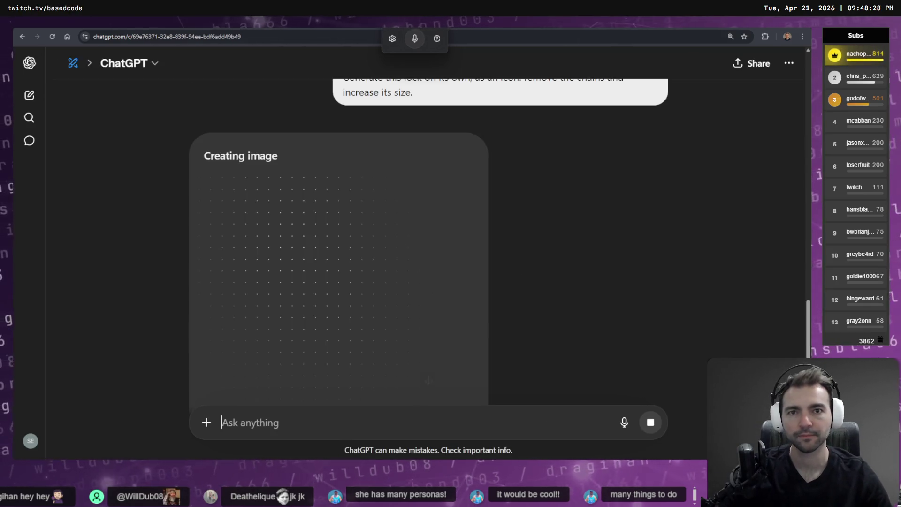
Copy the villager selection menu image to the clipboard.
scroll(550, 237, up, 3)
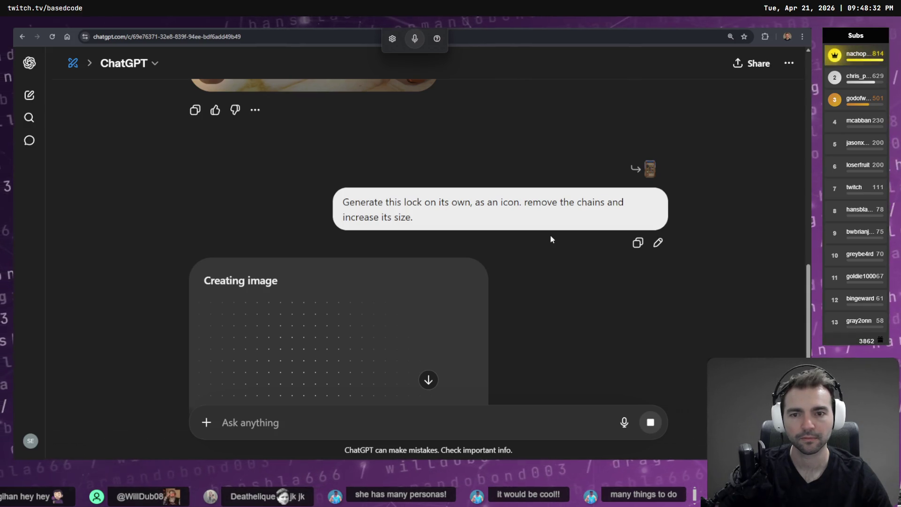
scroll(549, 234, up, 7)
scroll(549, 237, up, 1)
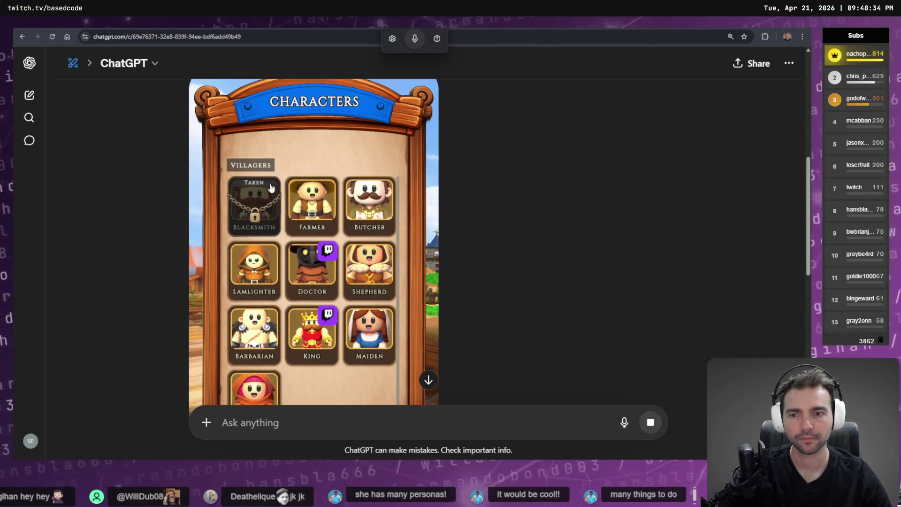
scroll(294, 187, down, 1)
click(294, 186)
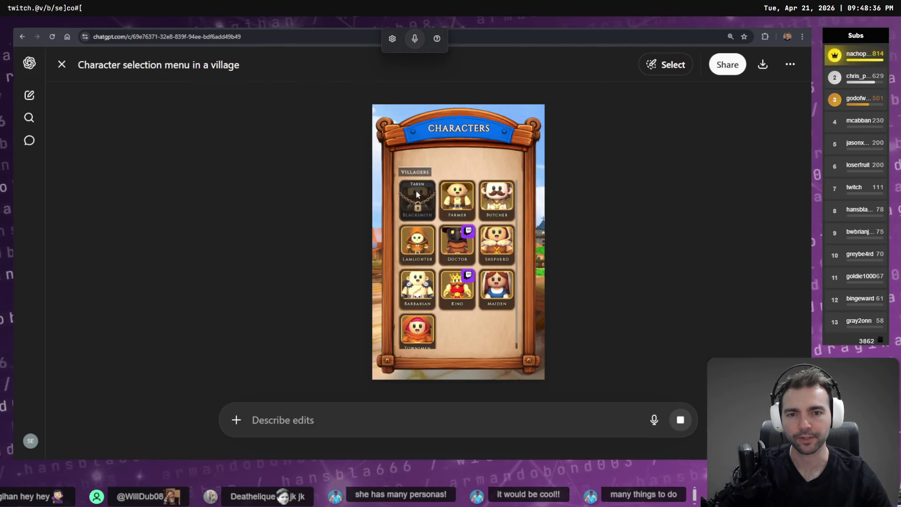
right_click(435, 201)
click(478, 235)
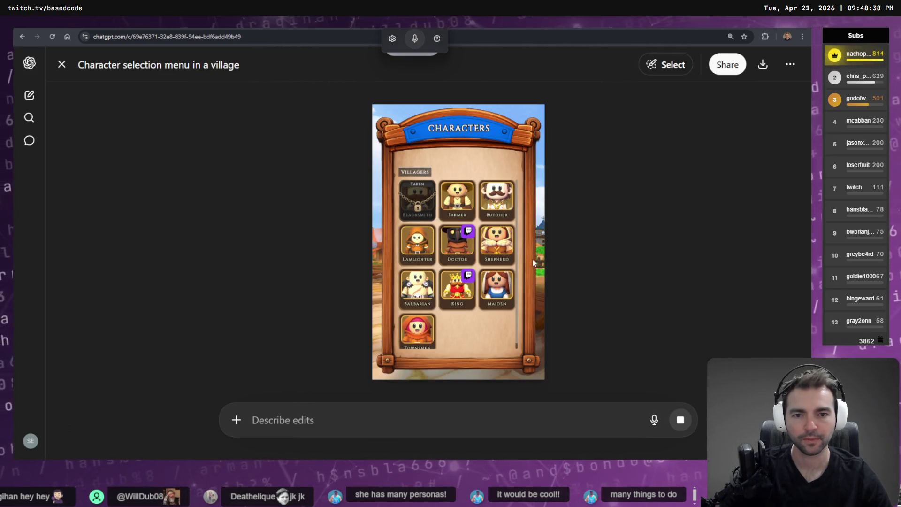
key(alt+Tab)
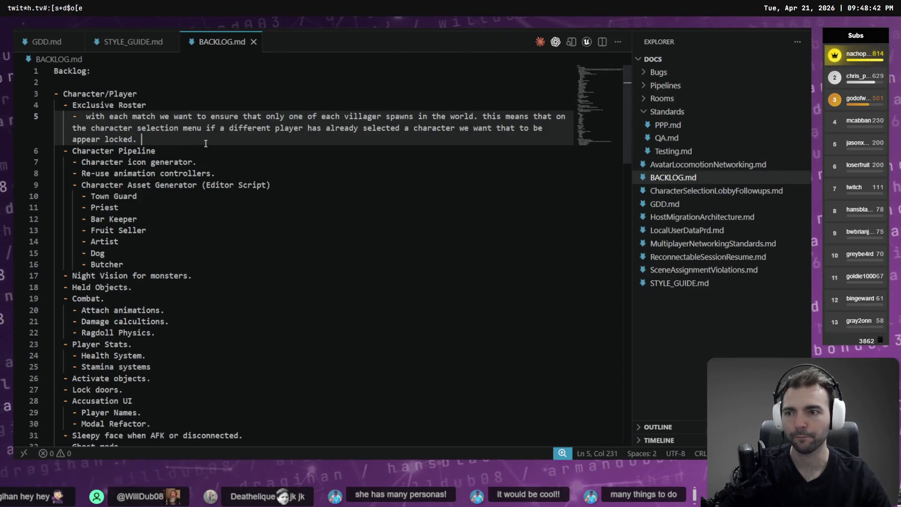
Insert 'character icon,' into the Exclusive Roster entry on line 5 of BACKLOG.md.
click(85, 119)
key(Return)
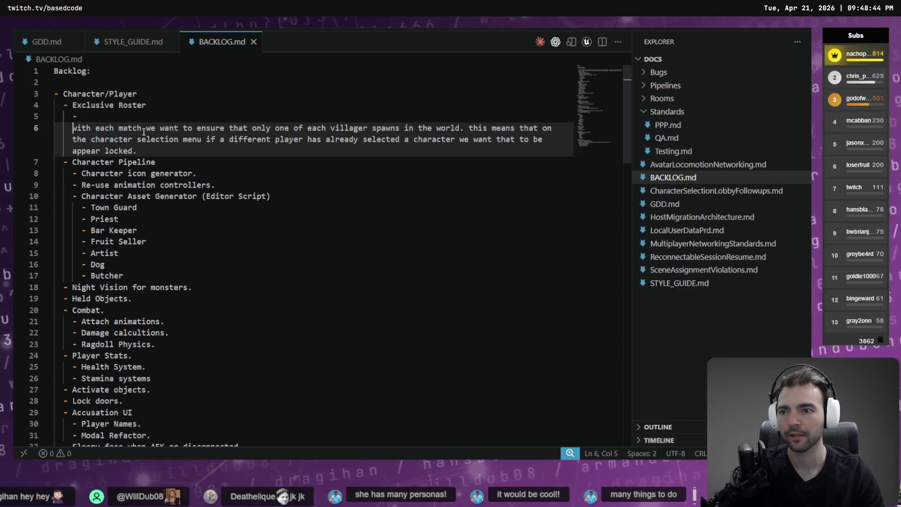
key(ctrl+z)
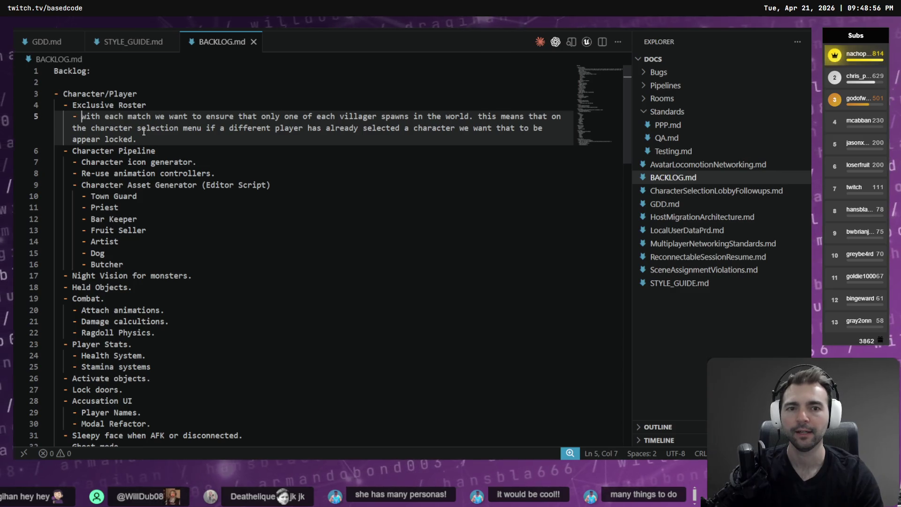
key(End)
key(ctrl+Left)
key(ctrl+Left)
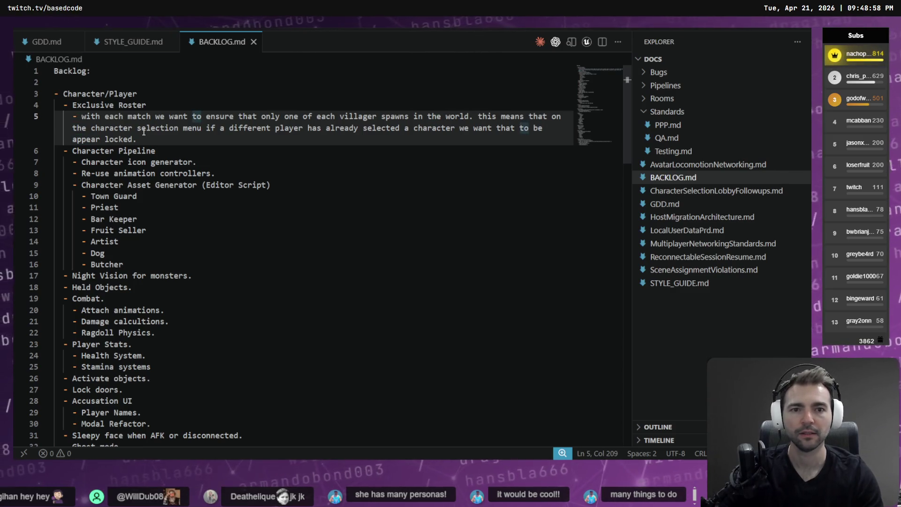
text(chracter ic)
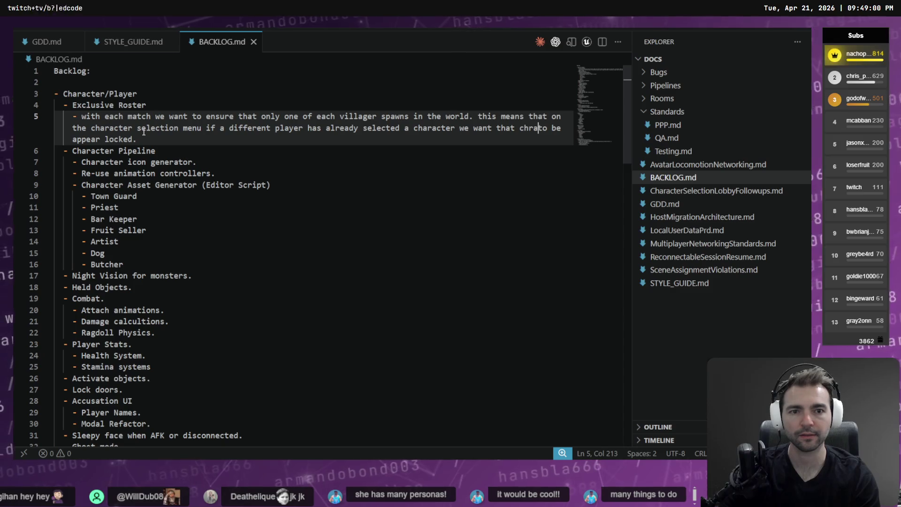
text(on)
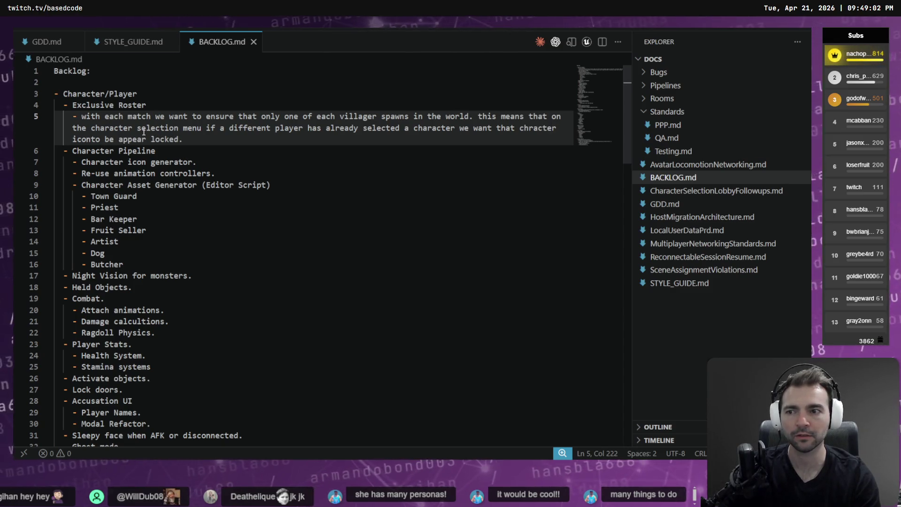
text(,)
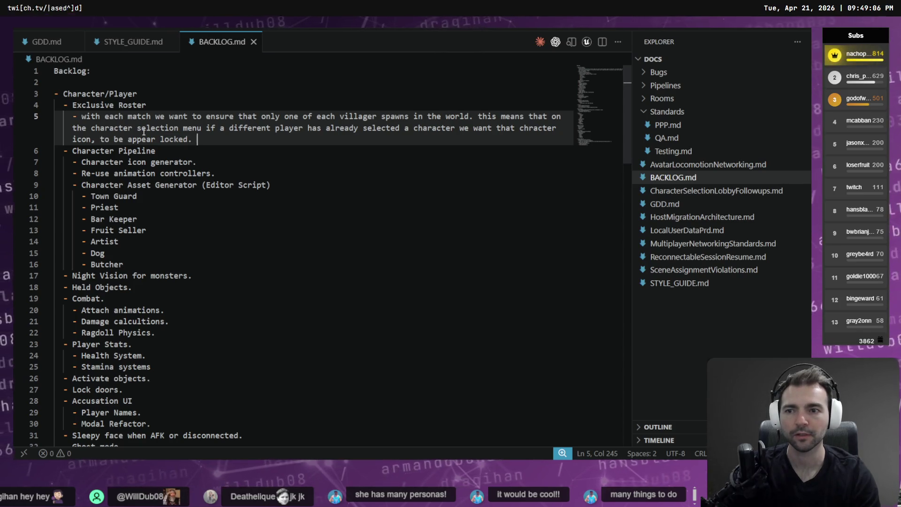
Describe taken icons as dimmed with a black overlay, a lock and 'taken' text, then select the entry.
key(super+h)
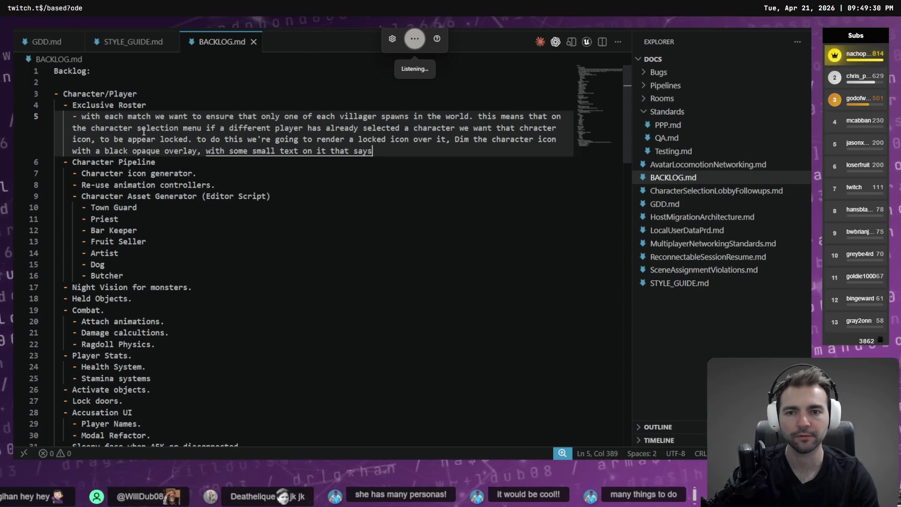
text("lco)
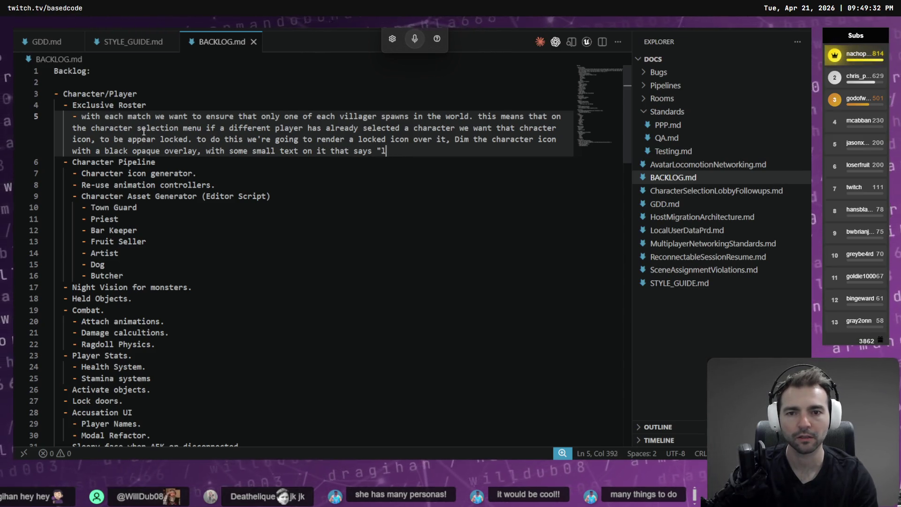
key(alt+Tab)
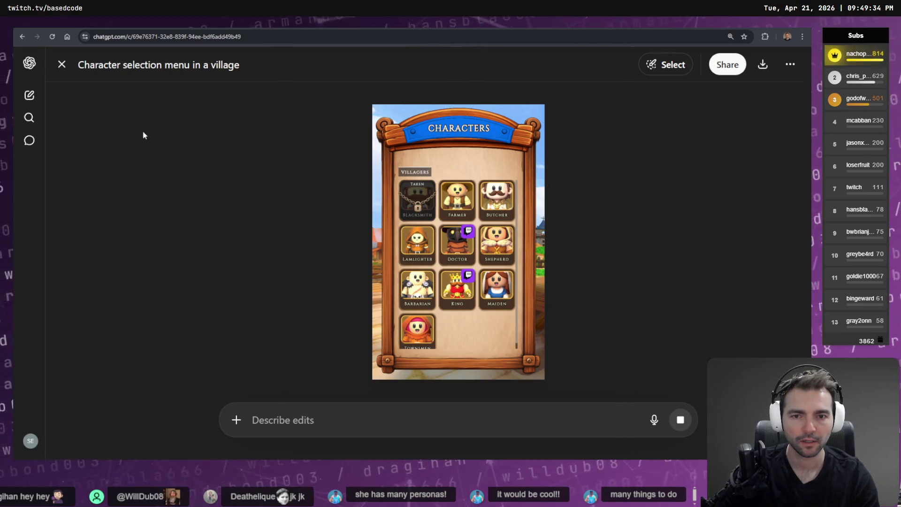
key(alt+Tab)
key(ctrl+shift+Left)
text(taken)
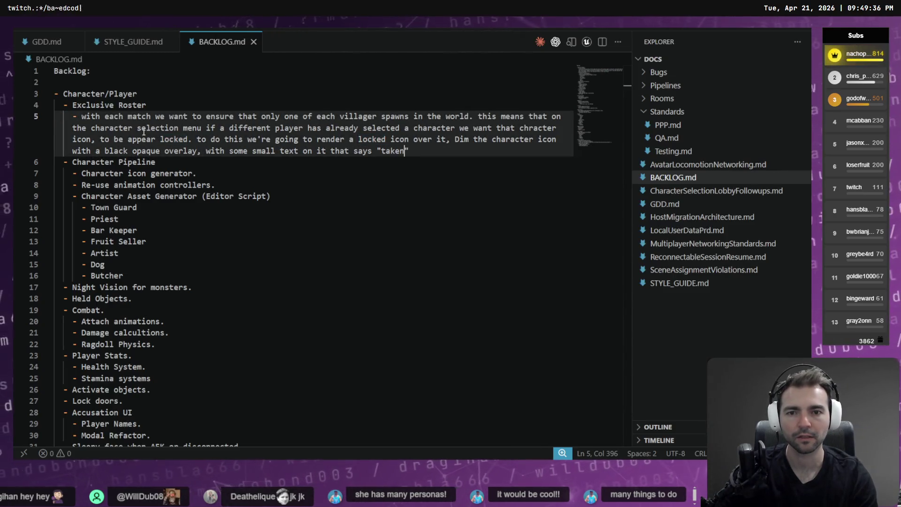
key(alt+Tab)
key(alt+Tab)
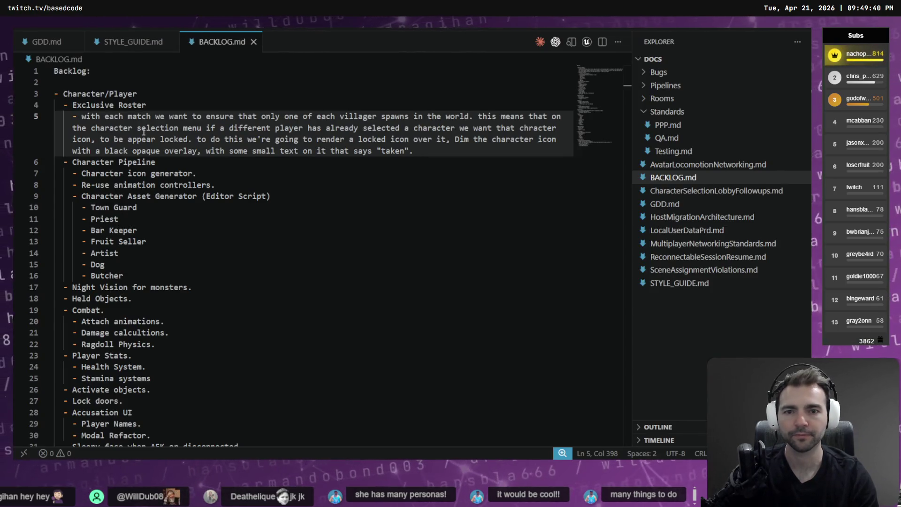
key(shift+Home)
key(shift+Home)
key(shift+Home)
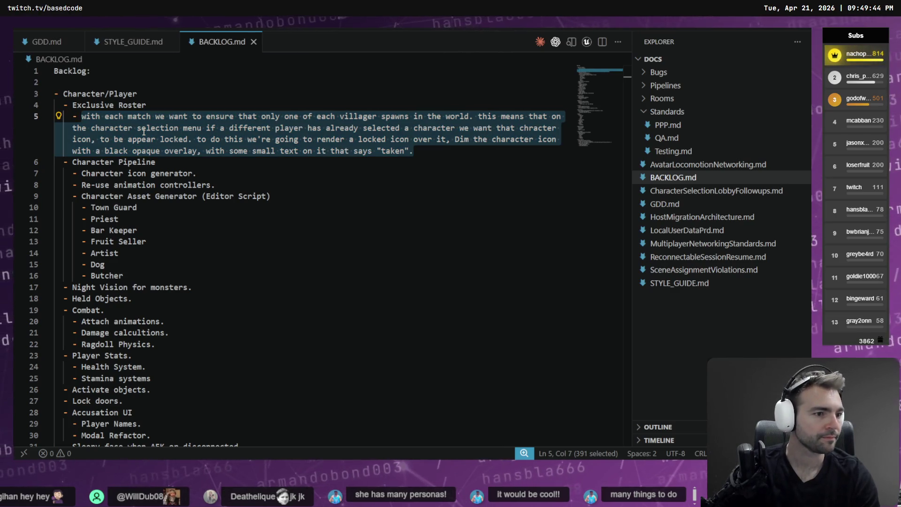
key(alt+Tab)
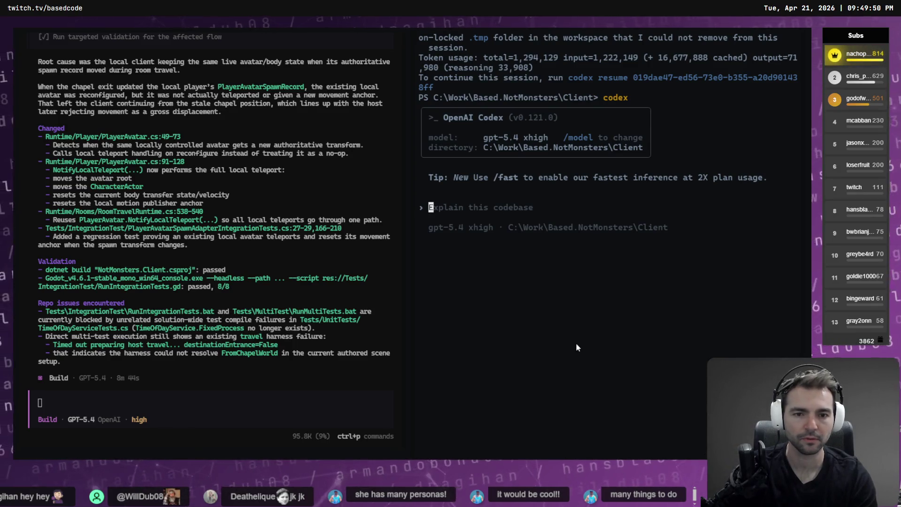
Launch a new Codex session and move its window to the left side.
text(codex)
key(Return)
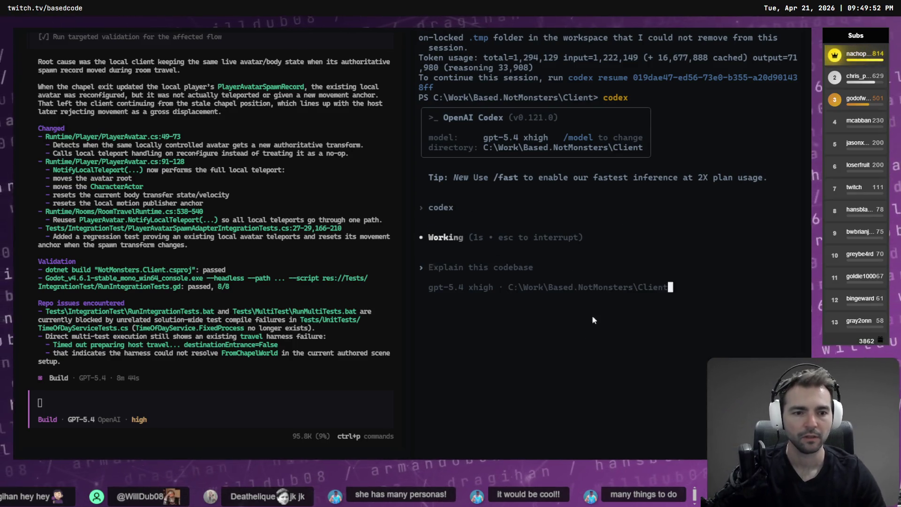
key(alt+Tab)
drag(519, 241, 271, 281)
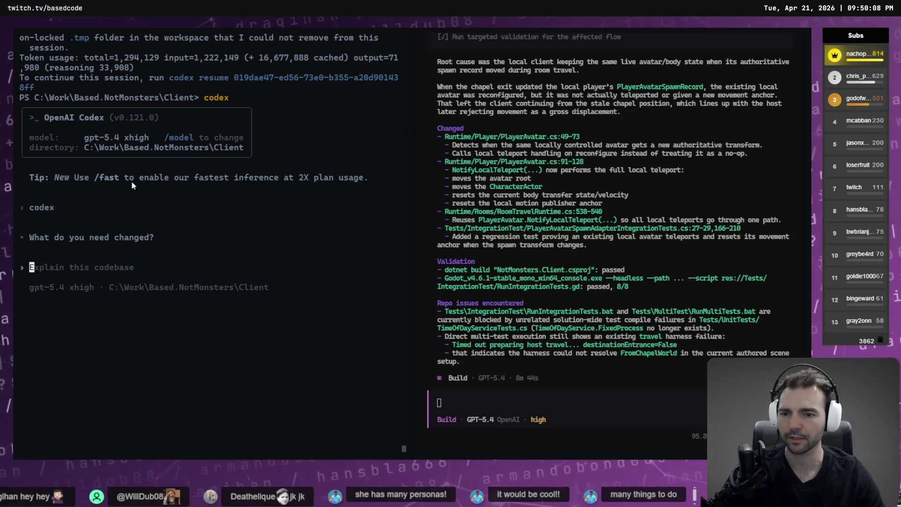
Send the locked-villager request, interrupt it, recall it, and switch Codex to Plan mode.
key(ctrl+v)
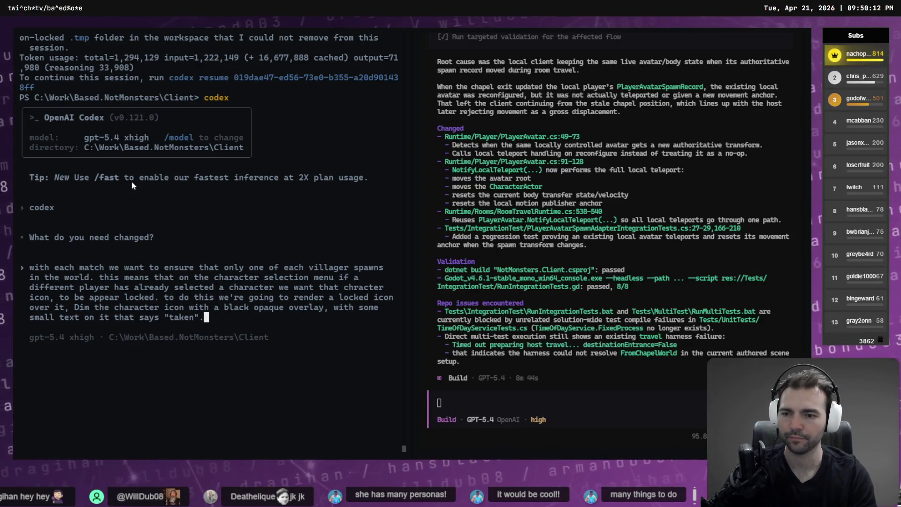
key(Return)
key(Escape)
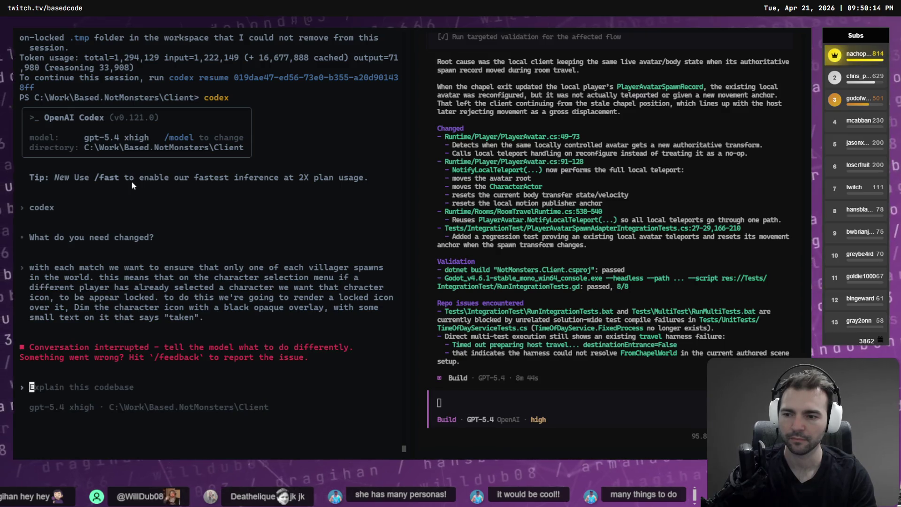
key(Up)
key(shift+Tab)
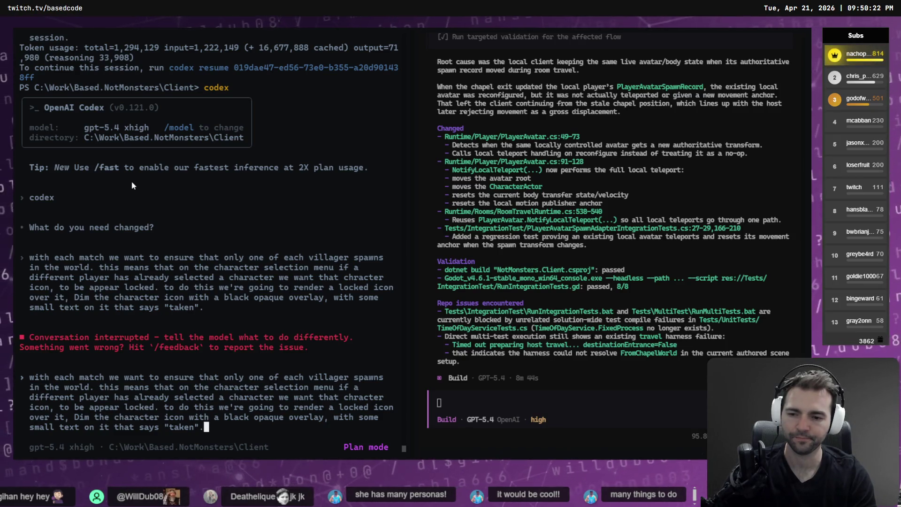
Add a new line: 'to support this we want to make sure that you can see the current selection'.
text(\)
key(Return)
text(\)
key(Return)
key(ctrl+super)
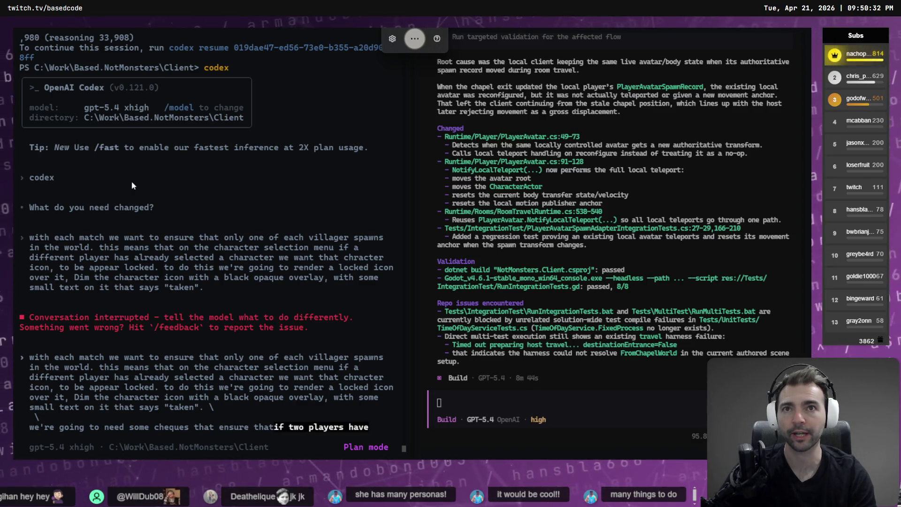
key(ctrl+BackSpace)
key(ctrl+BackSpace)
key(ctrl+BackSpace)
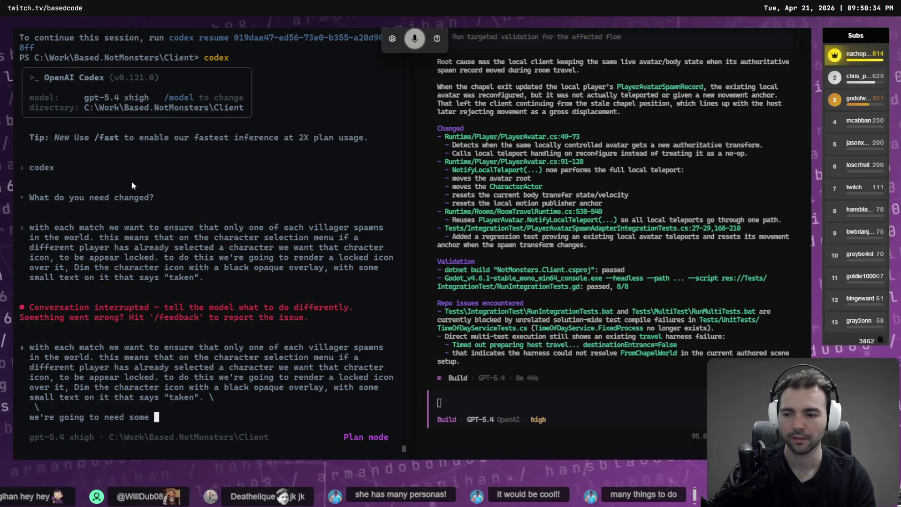
key(ctrl+BackSpace)
key(ctrl+BackSpace)
key(ctrl+BackSpace)
key(ctrl+BackSpace)
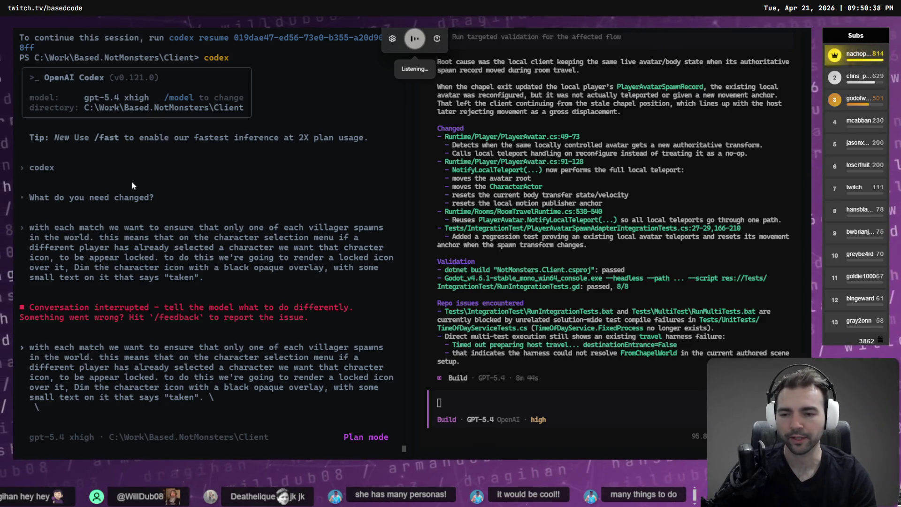
text(to support this we want to make sure)
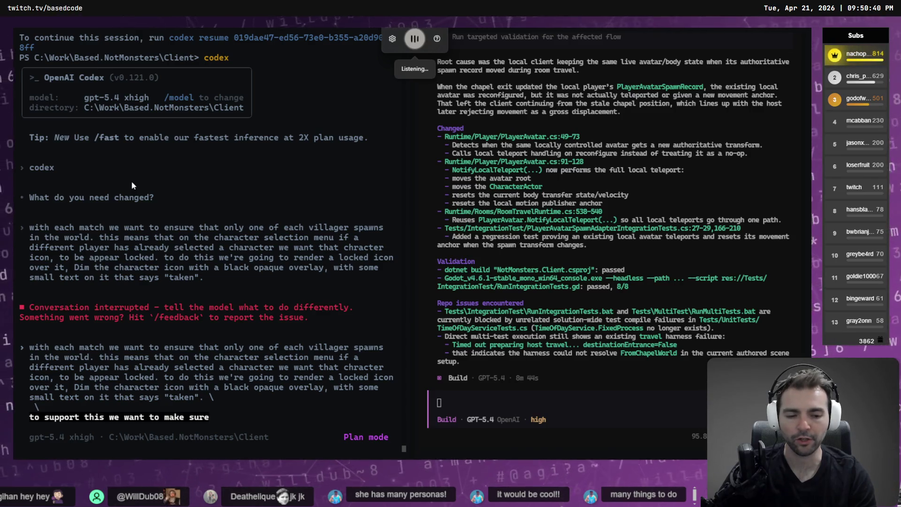
text( that you can see)
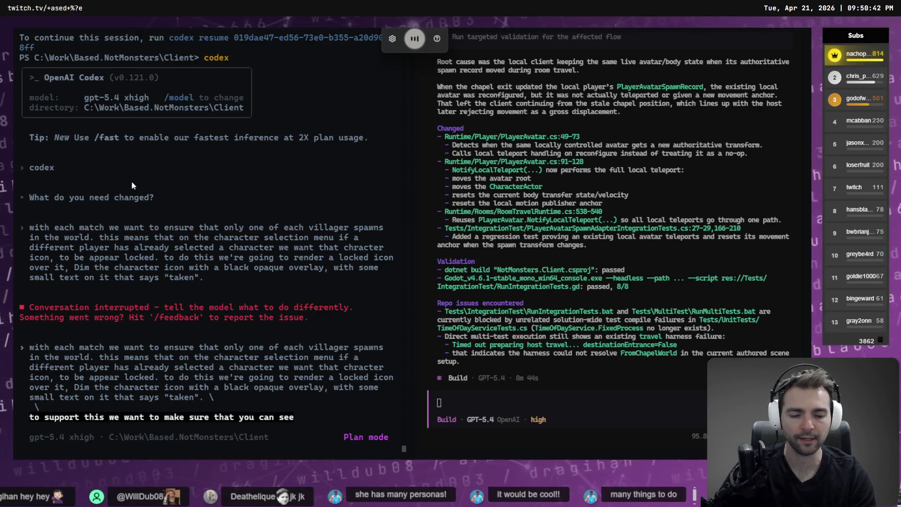
text(a the current)
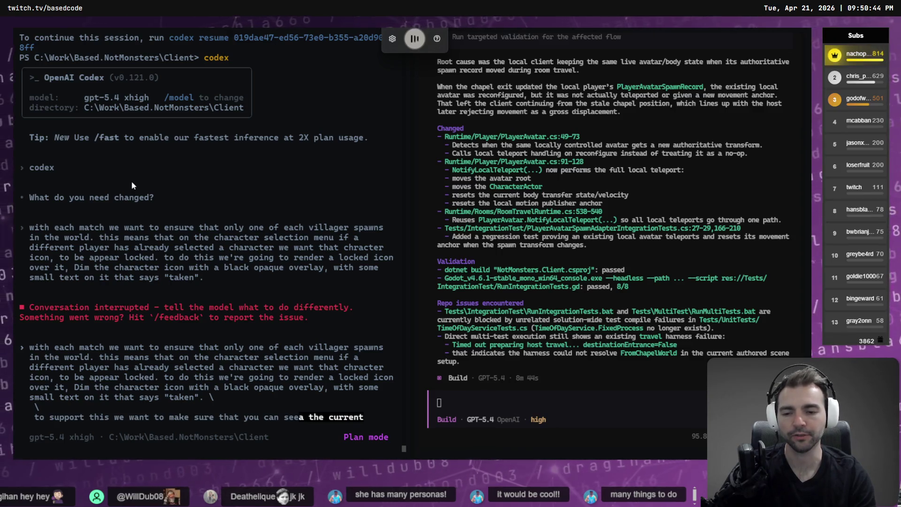
text( selection)
key(Left)
key(Left)
key(Left)
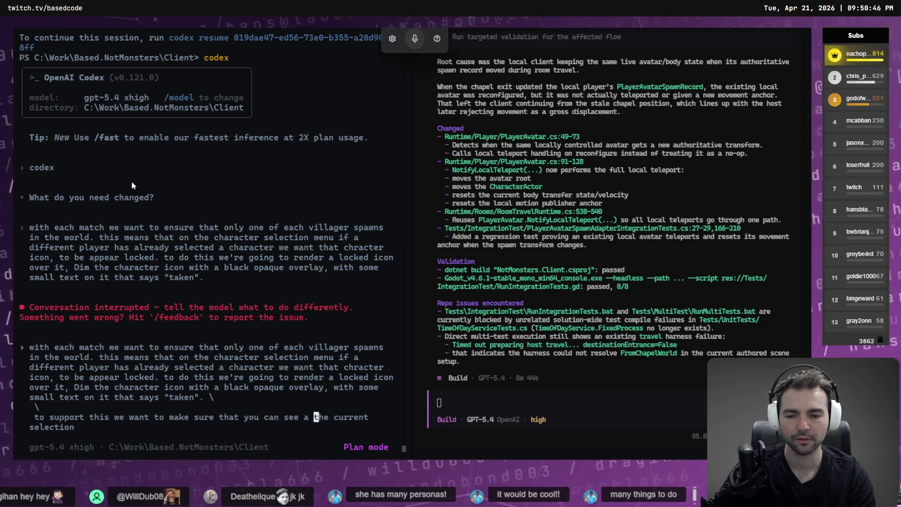
key(End)
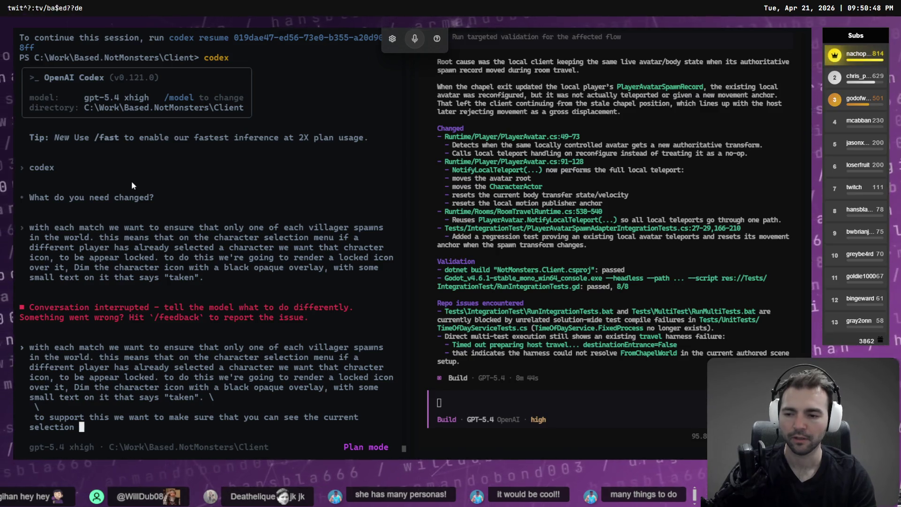
Complete it with 'of other players who are also currently selecting their villager.' and start another line.
key(super+h)
text(of other players)
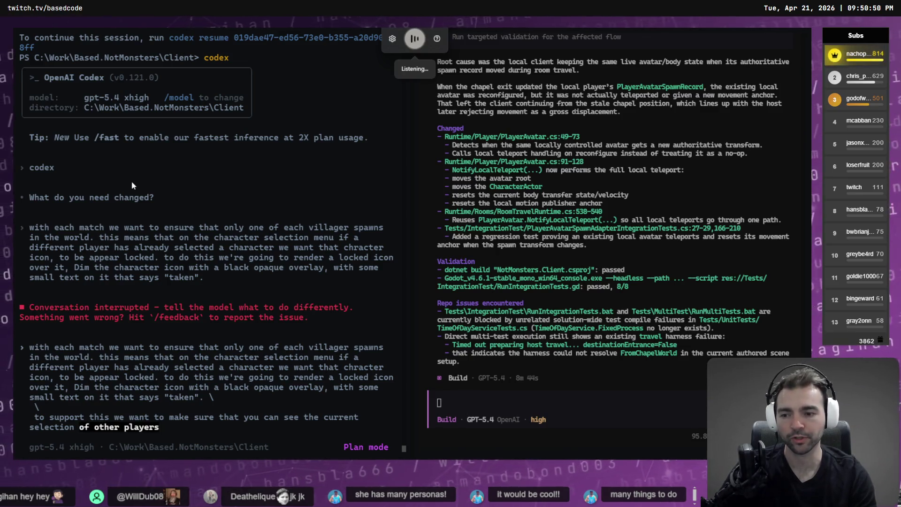
text( who are also currently selecting their player)
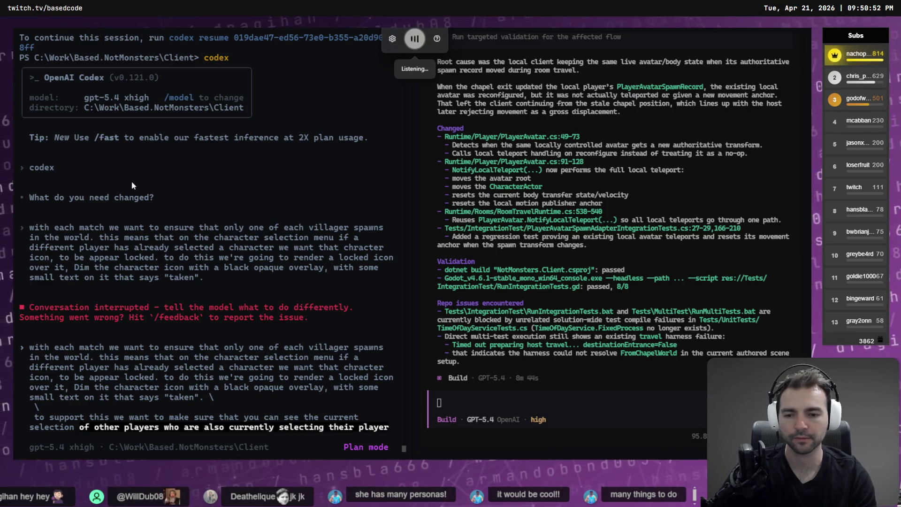
key(super+h)
key(BackSpace)
key(BackSpace)
key(BackSpace)
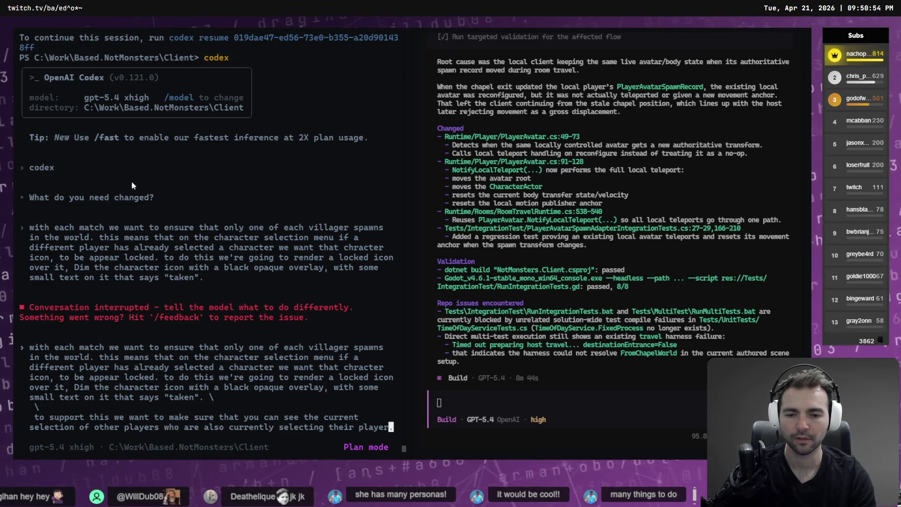
text(villager.)
key(super+h)
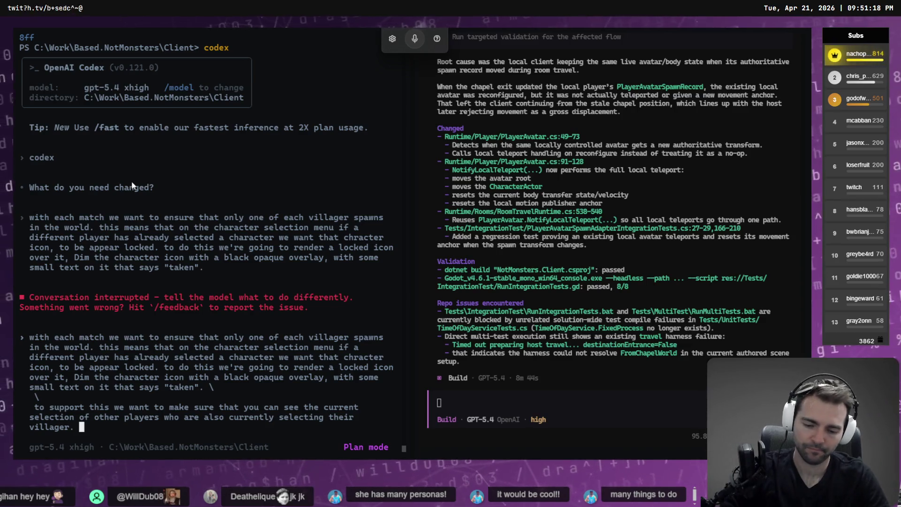
text(\)
key(Return)
text(\)
key(Return)
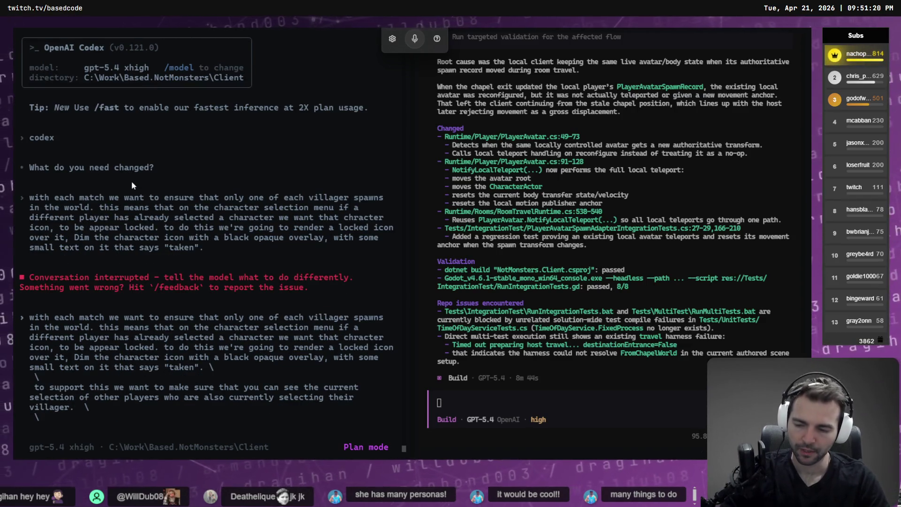
Dictate 'we should do this by highlighting the villager option' and make it 'villager/monster'.
key(ctrl+super)
text(we should do this by highlighting the villager option)
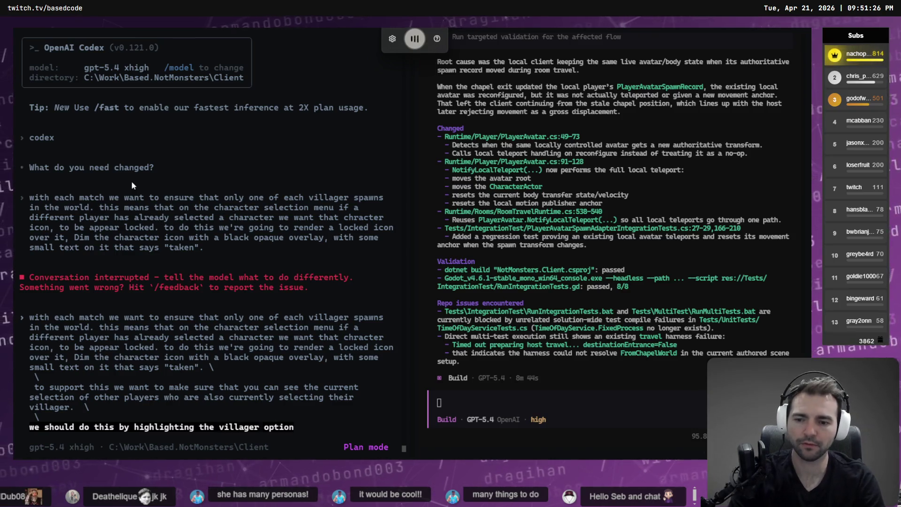
key(ctrl+Left)
key(Left)
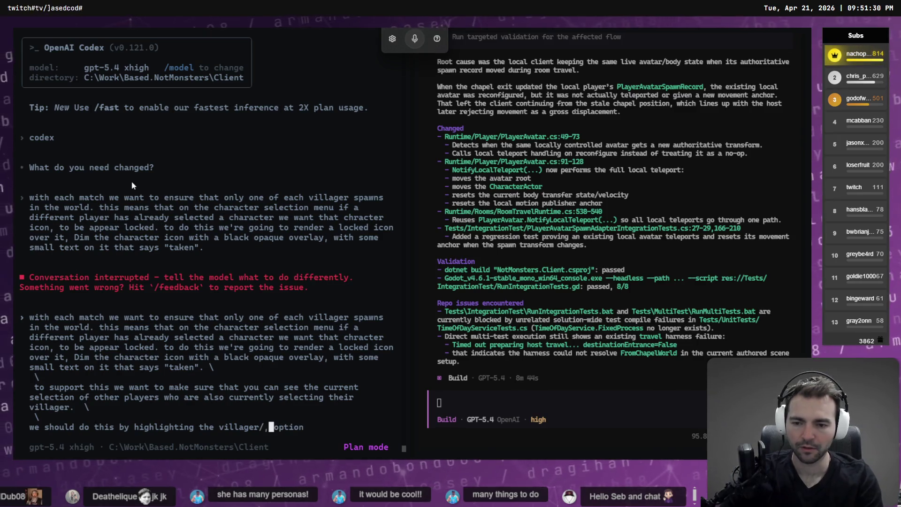
text(/monster)
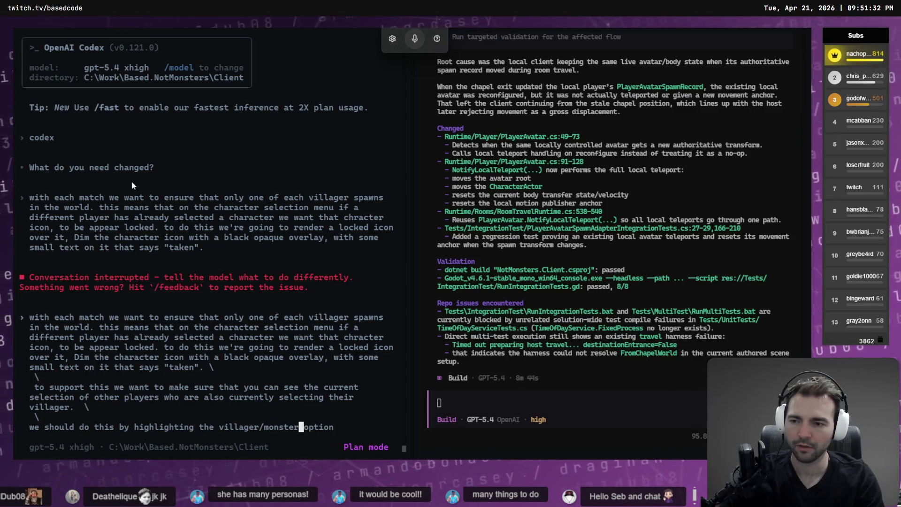
After the 'taken' sentence, dictate that the same rule also applies to monsters.
key(ctrl+Left)
key(ctrl+Left)
key(ctrl+Left)
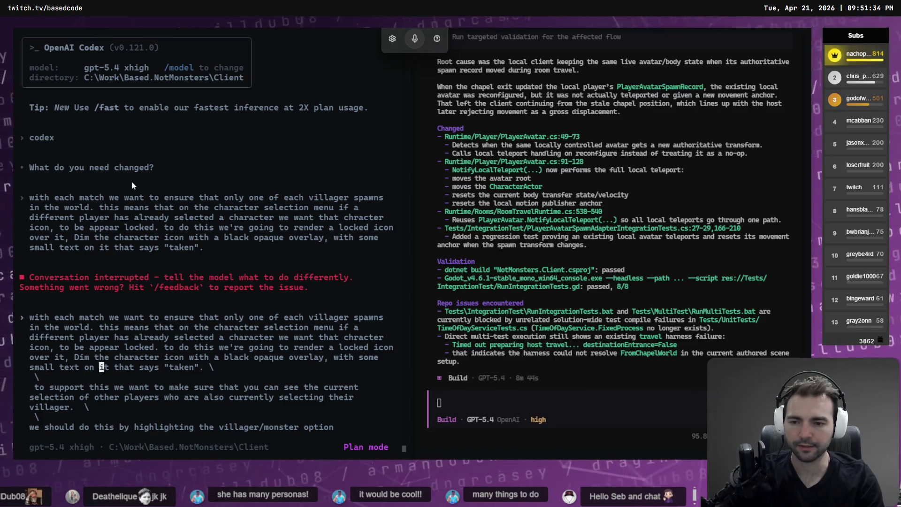
key(ctrl+Right)
key(ctrl+Right)
key(ctrl+Right)
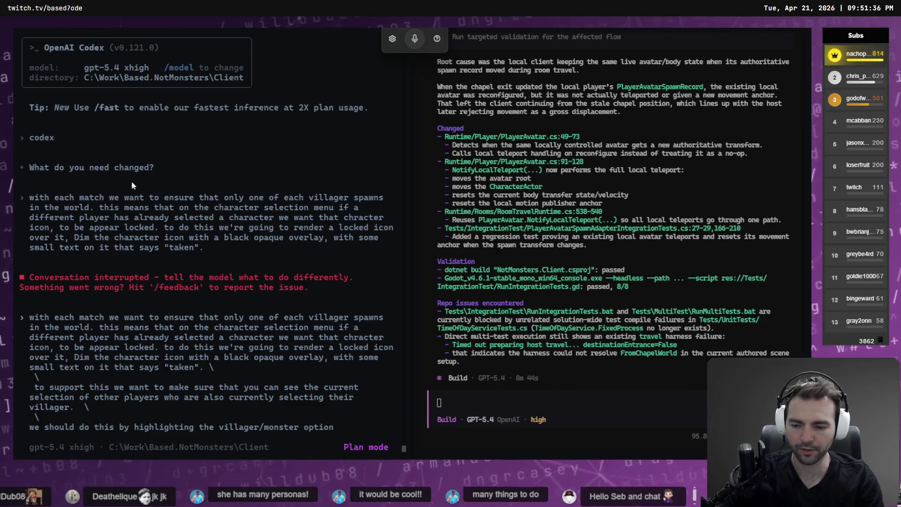
key(ctrl+super)
text(this same rule applies to the monsters as well.)
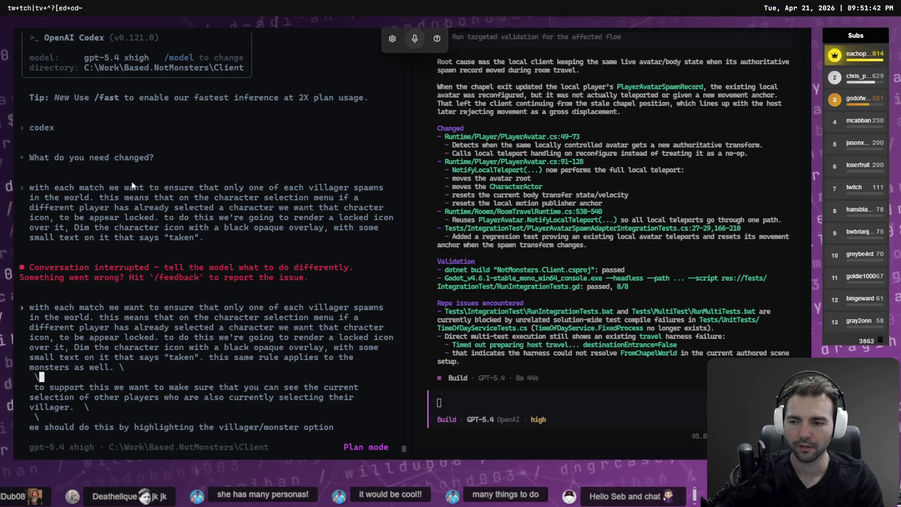
Join the highlighting sentence onto the villager line, removing the empty line break.
key(Down)
key(Down)
key(Down)
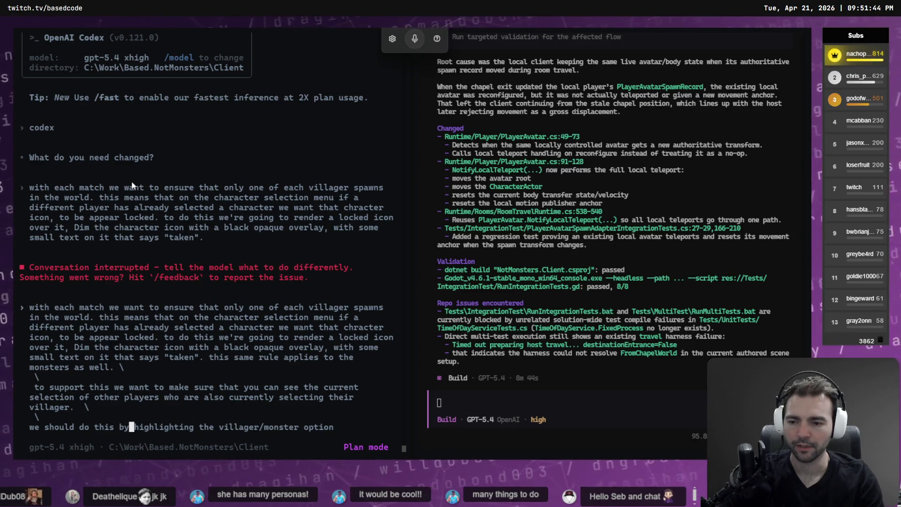
key(End)
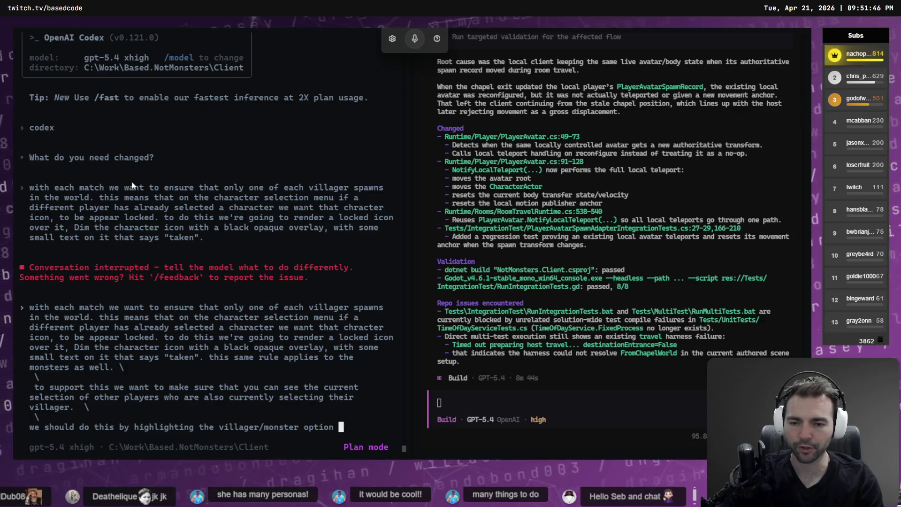
key(super+h)
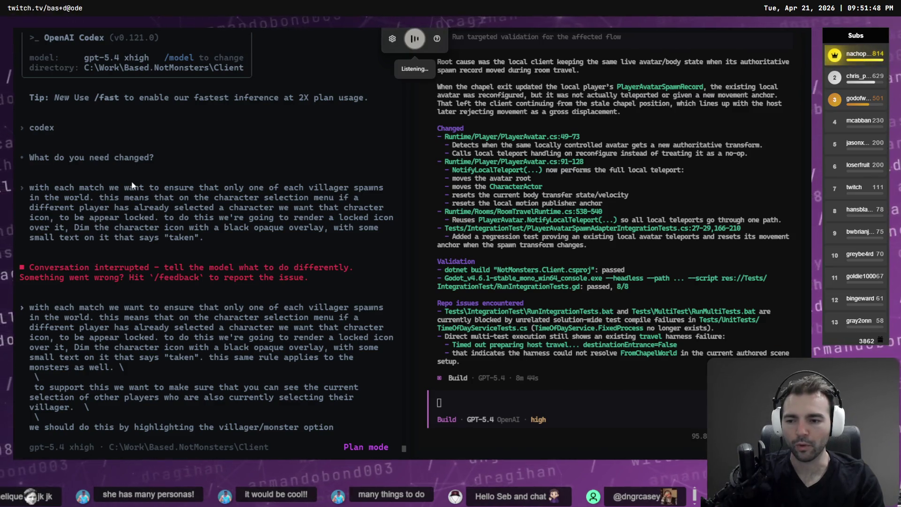
key(Up)
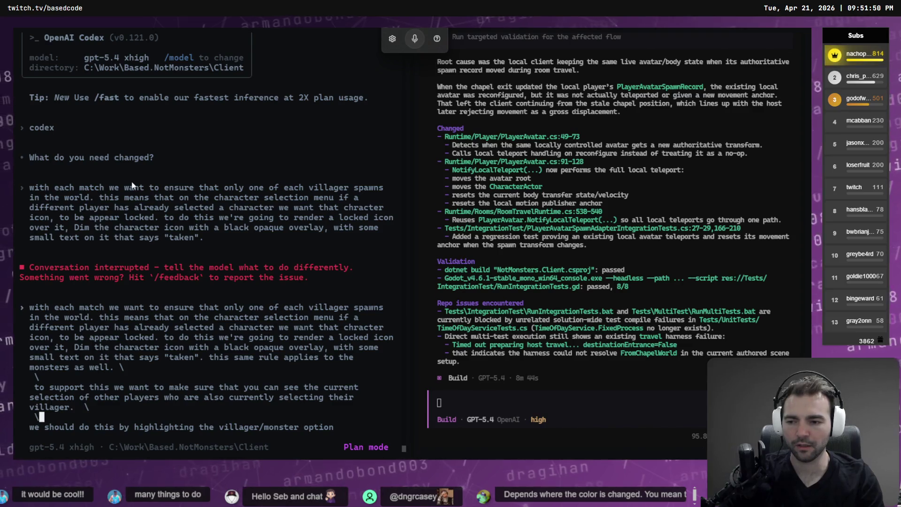
key(BackSpace)
key(BackSpace)
key(BackSpace)
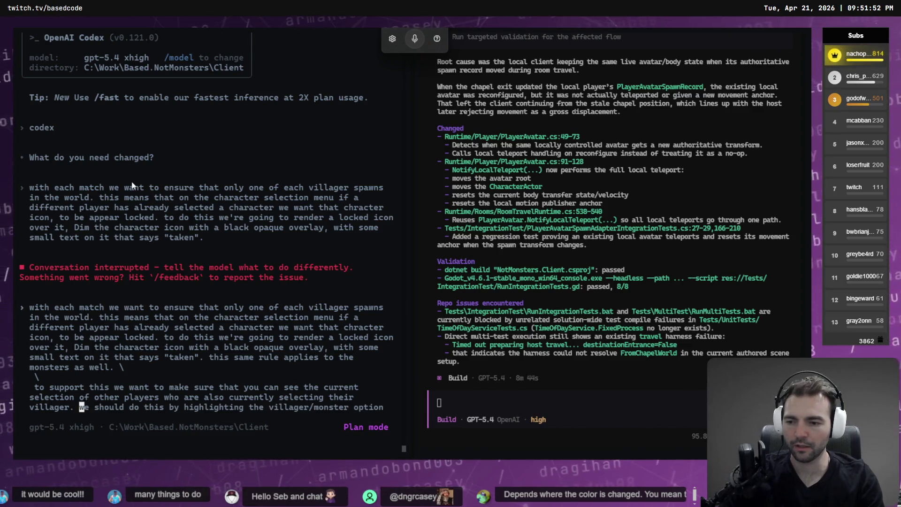
key(Delete)
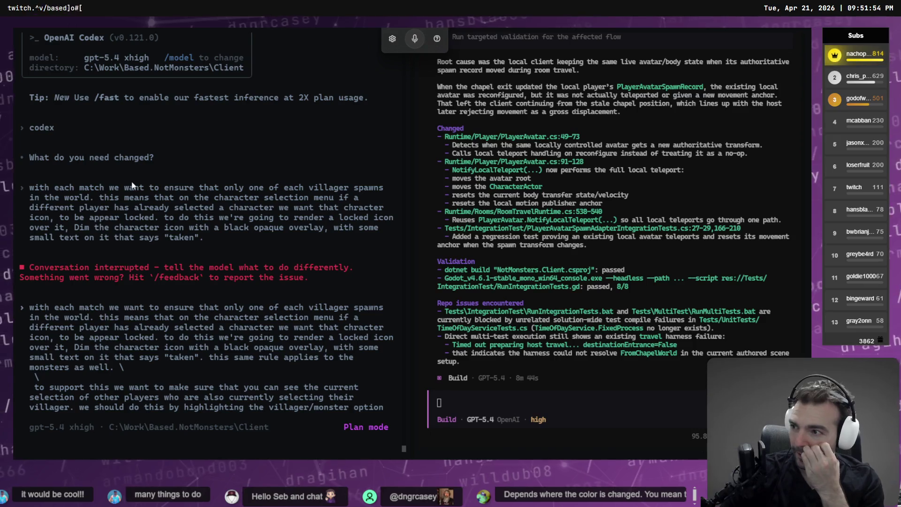
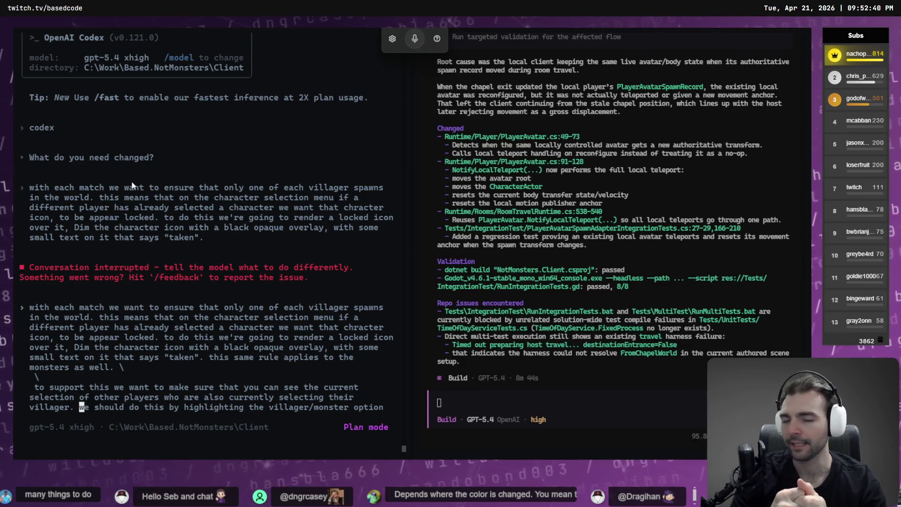
Dictate that each player slot keeps its own consistent colour, indexed by player number.
key(ctrl+Right)
key(ctrl+Right)
key(ctrl+Right)
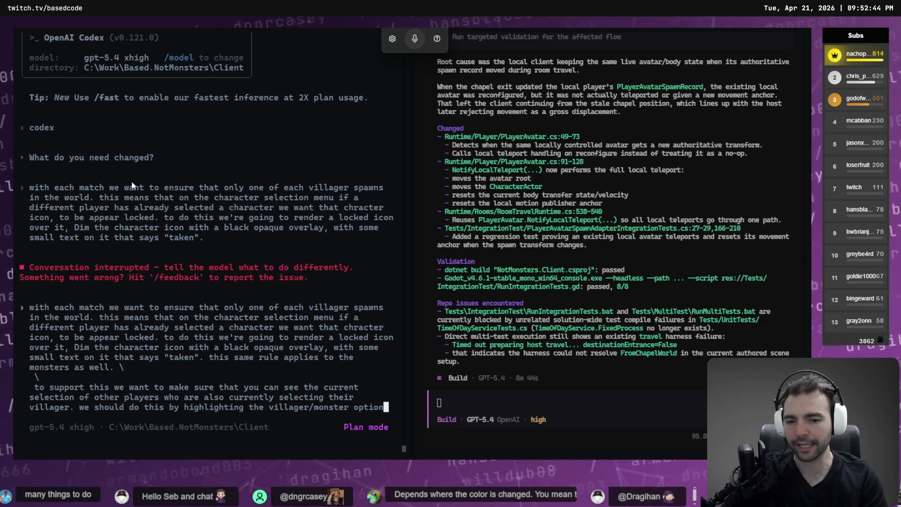
text(.)
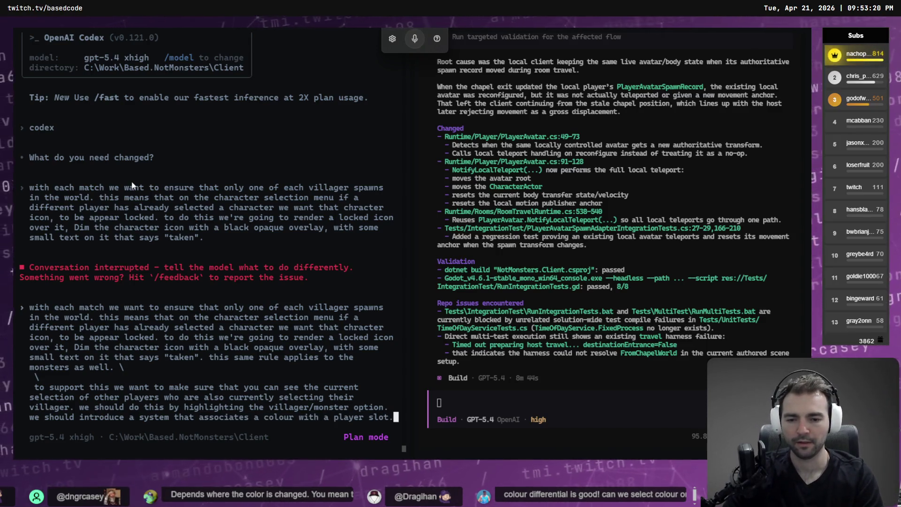
key(super+h)
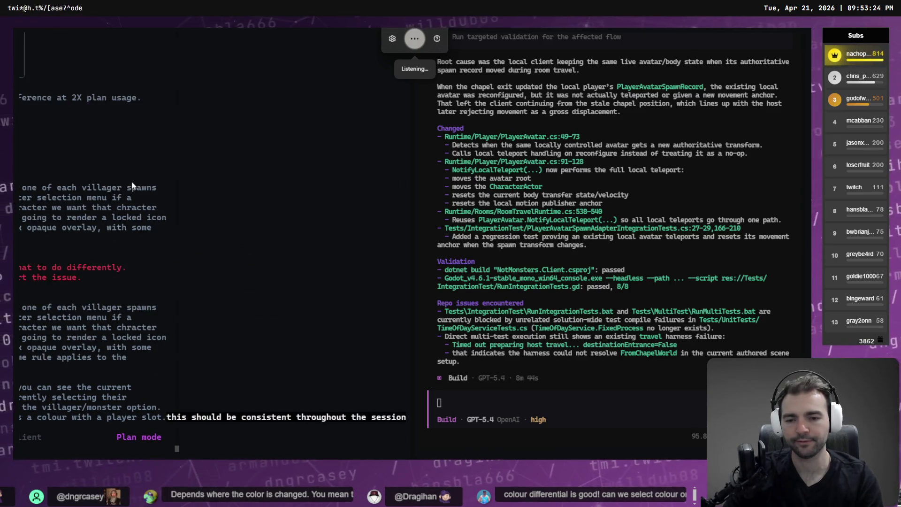
key(super+h)
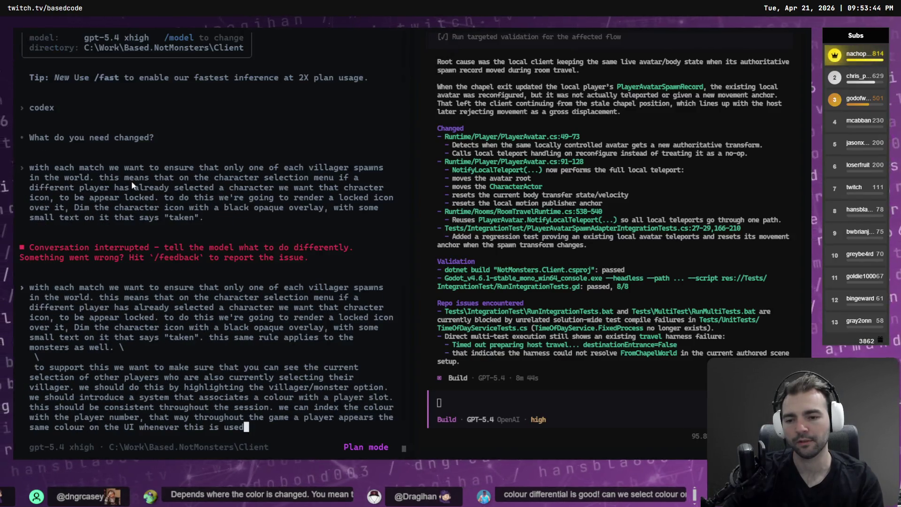
Dictate that slot colours also apply to monster selections, adding ' \' line continuations.
key(super+h)
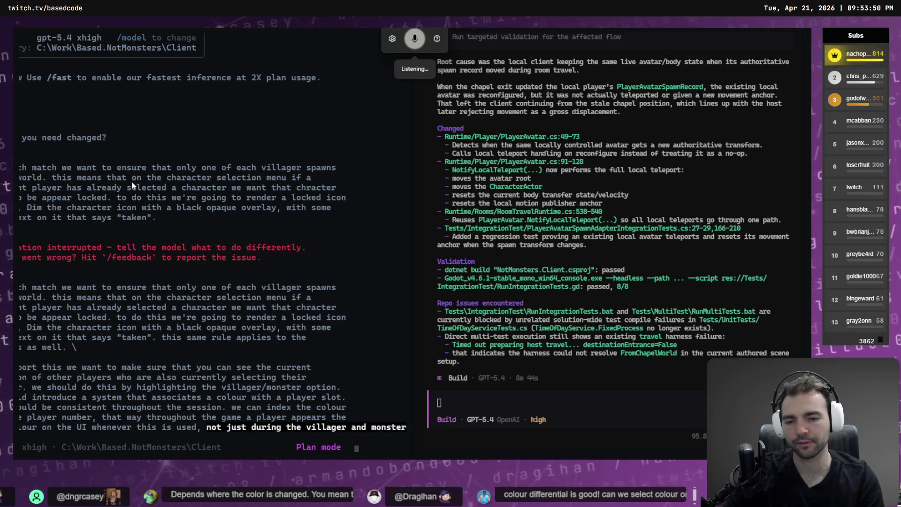
text(\)
key(Return)
text(\)
key(Return)
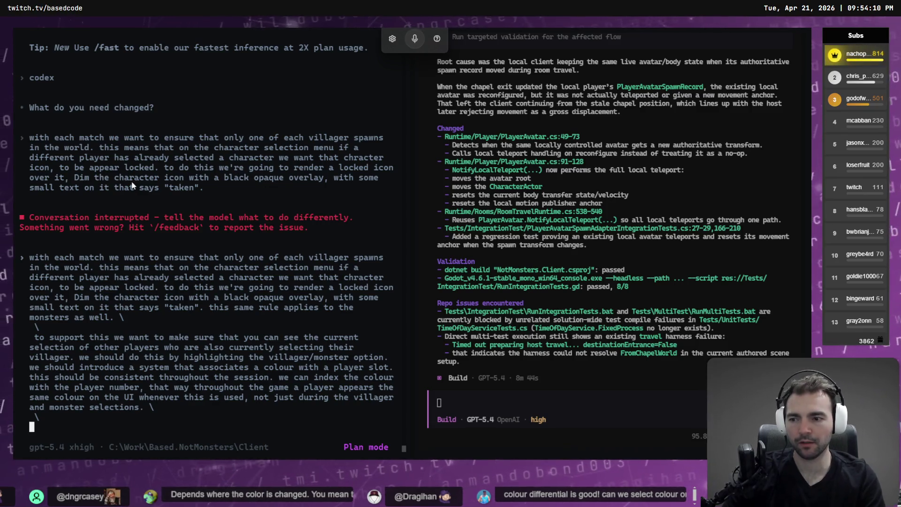
Type the intro to a locked-character example, noting the top-left character is locked.
key(Left)
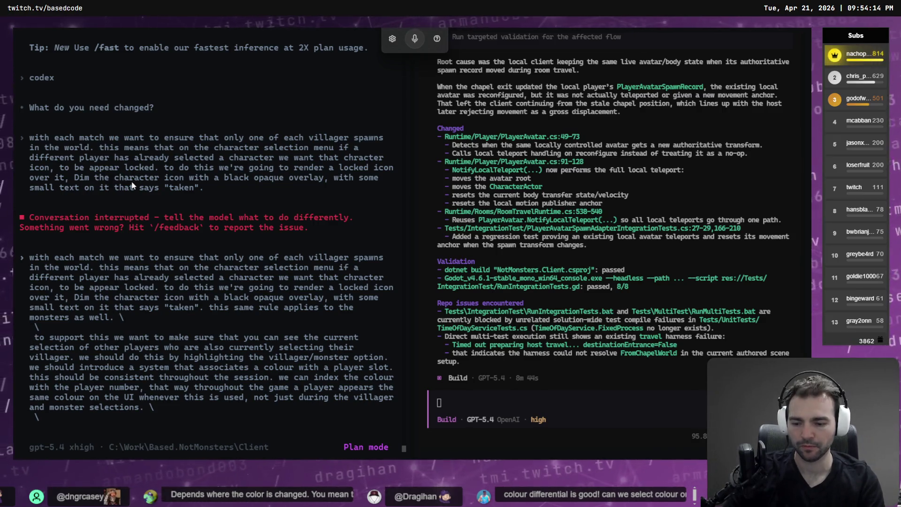
text(Here's a)
text(n example of how)
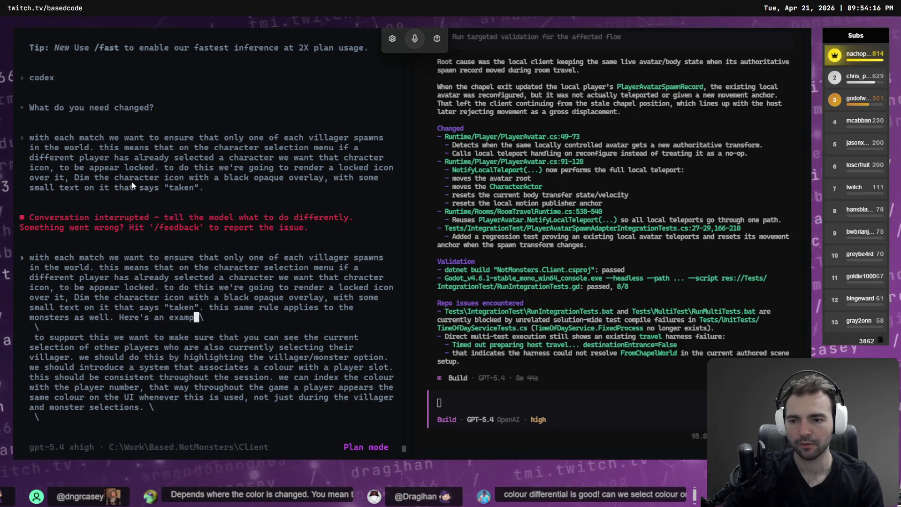
text( that locked c)
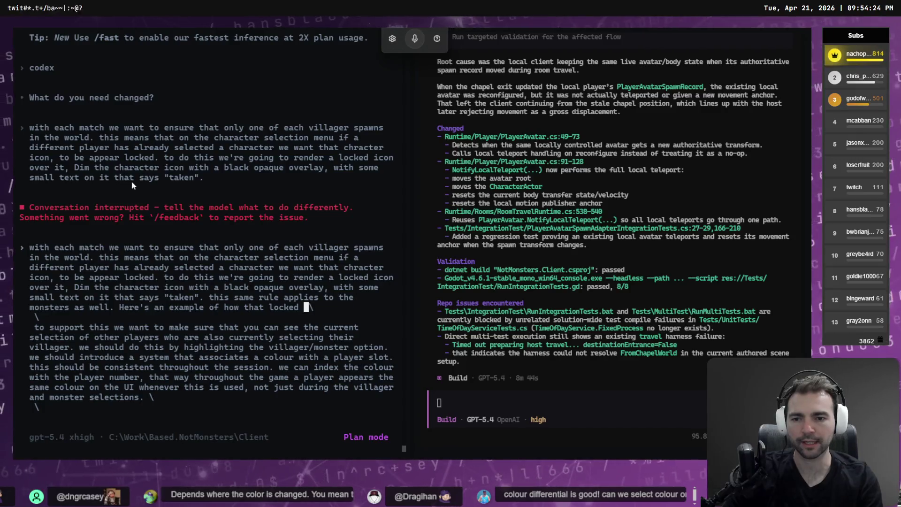
text(haracter might l)
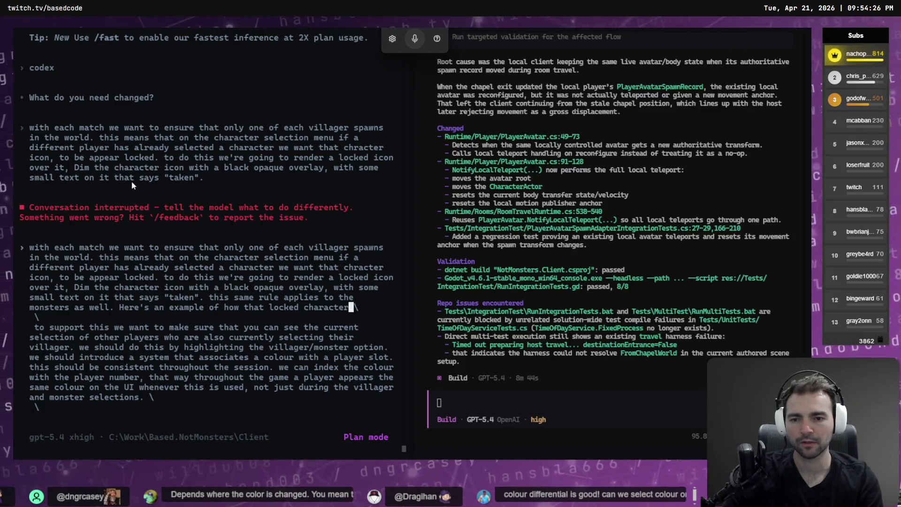
text(ook)
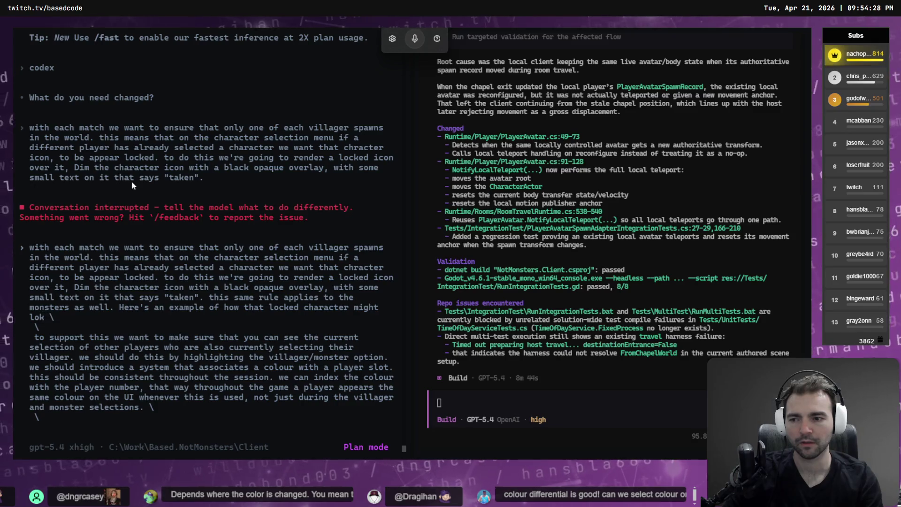
text( (top-)
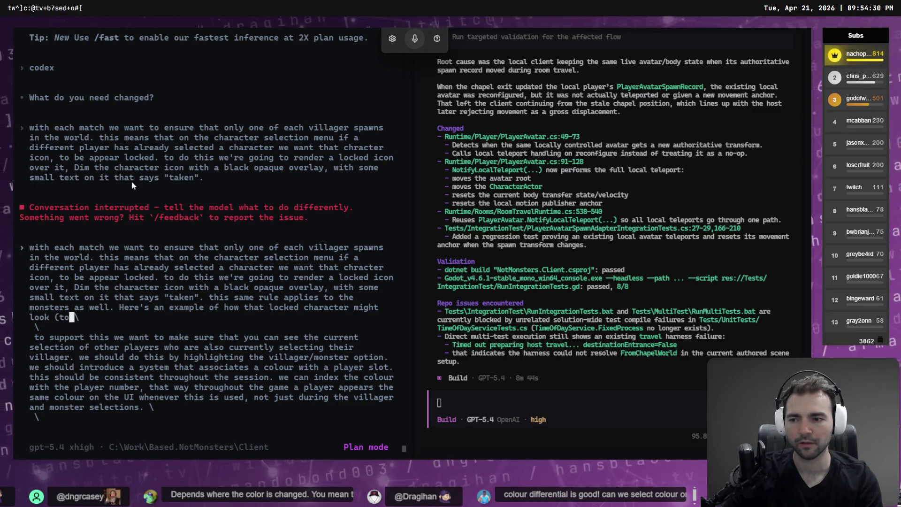
text(left chracter is)
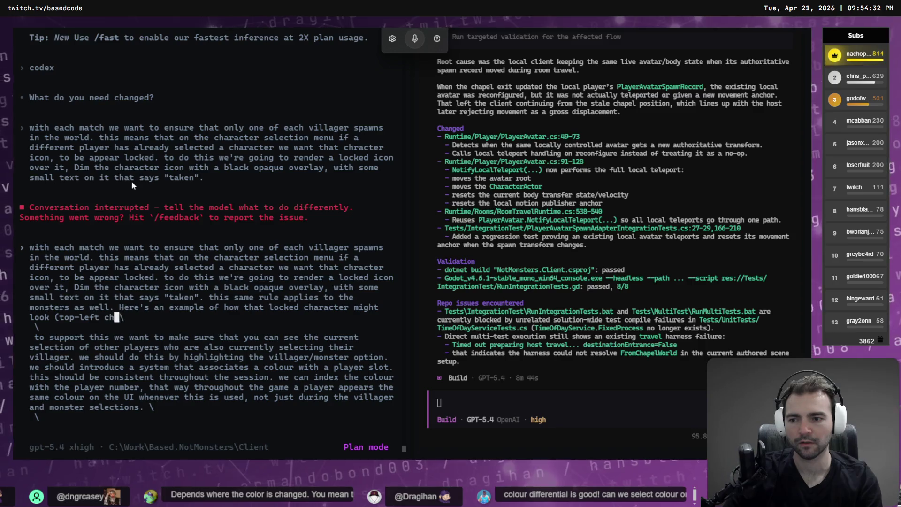
text( locked))
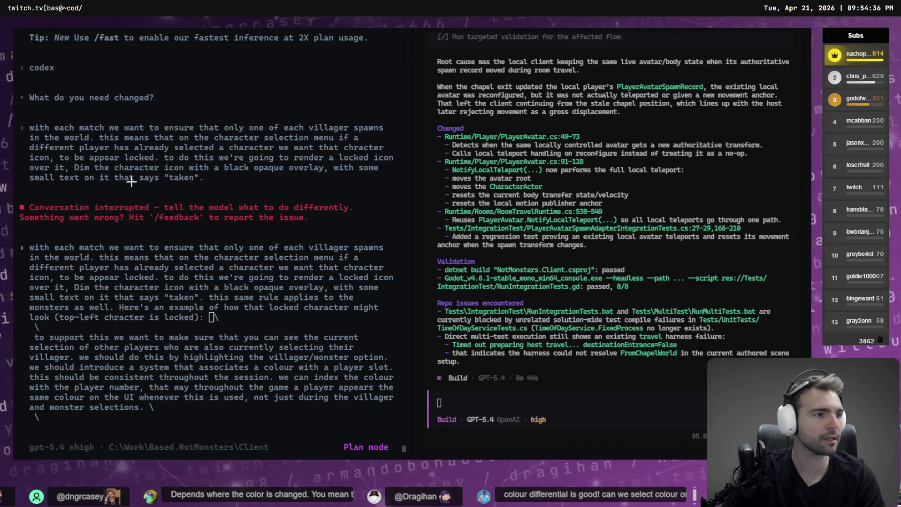
key(alt+Tab)
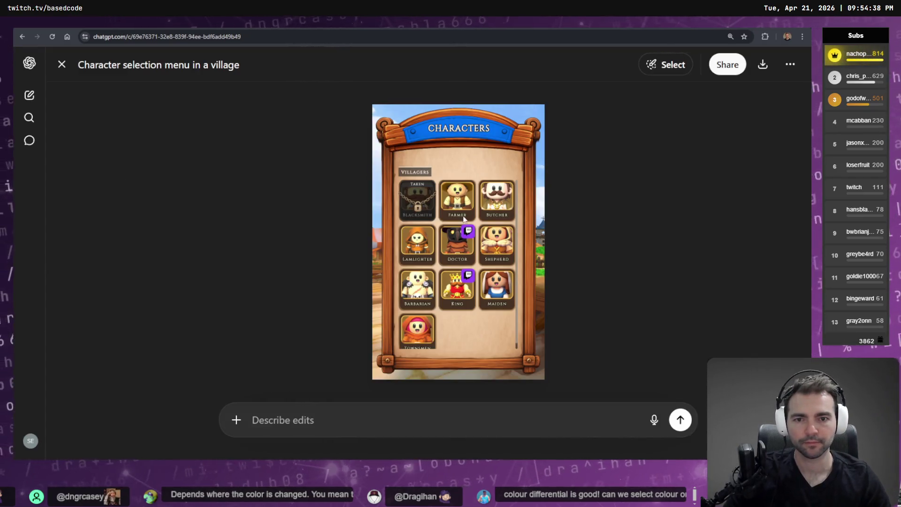
Copy the character-menu mockup from ChatGPT and paste it into the Codex prompt as Image #1.
right_click(464, 218)
click(520, 233)
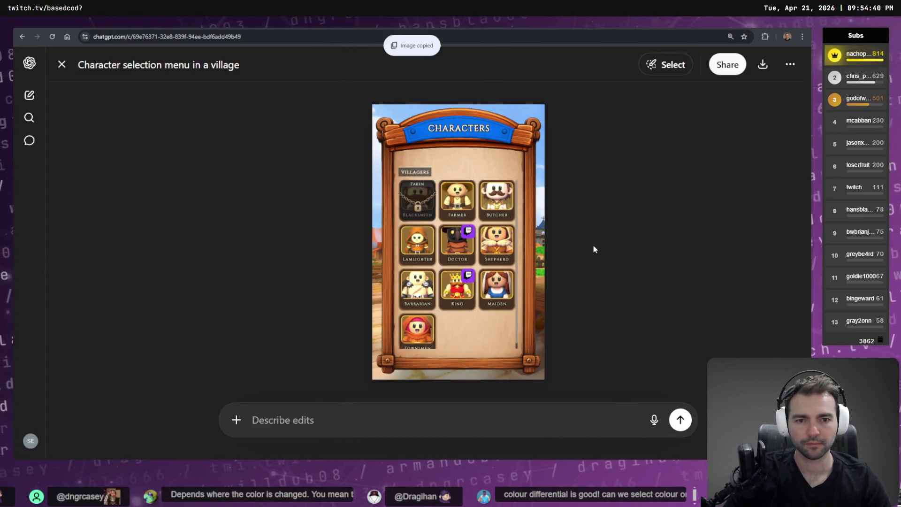
key(Escape)
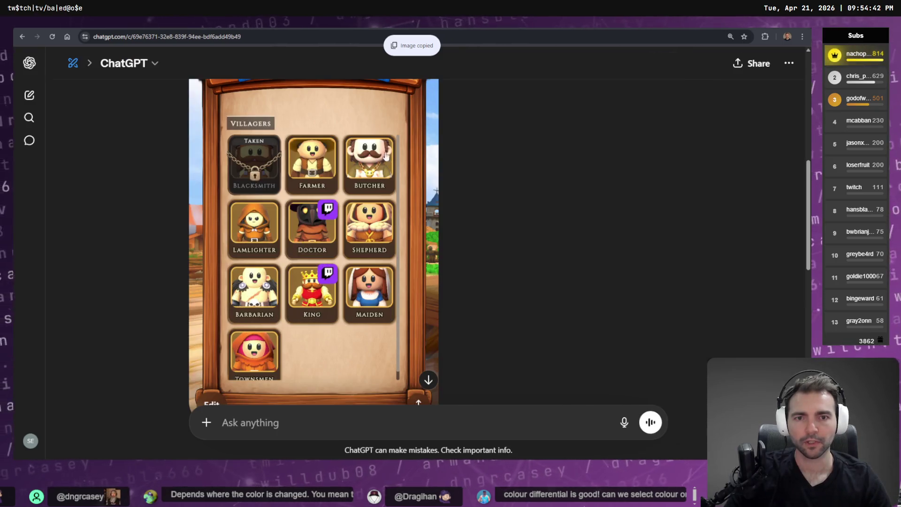
scroll(439, 290, down, 10)
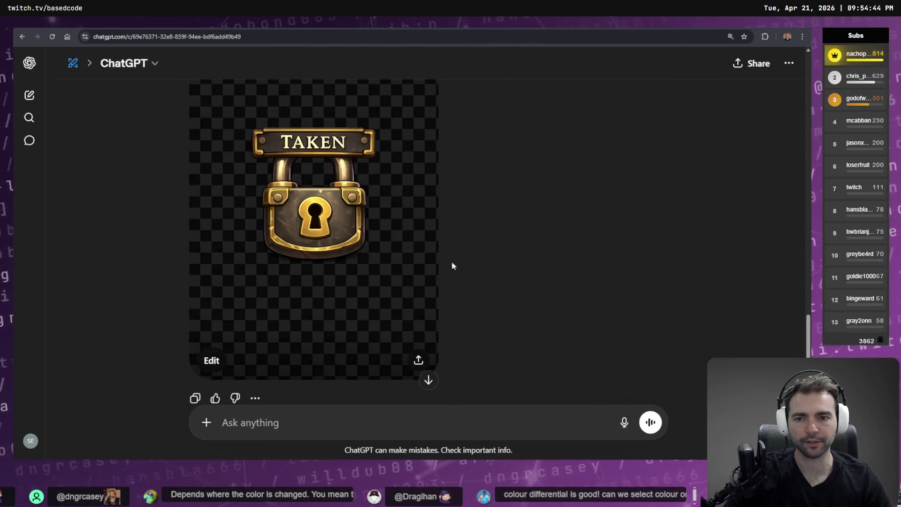
scroll(446, 254, up, 5)
key(alt+Tab)
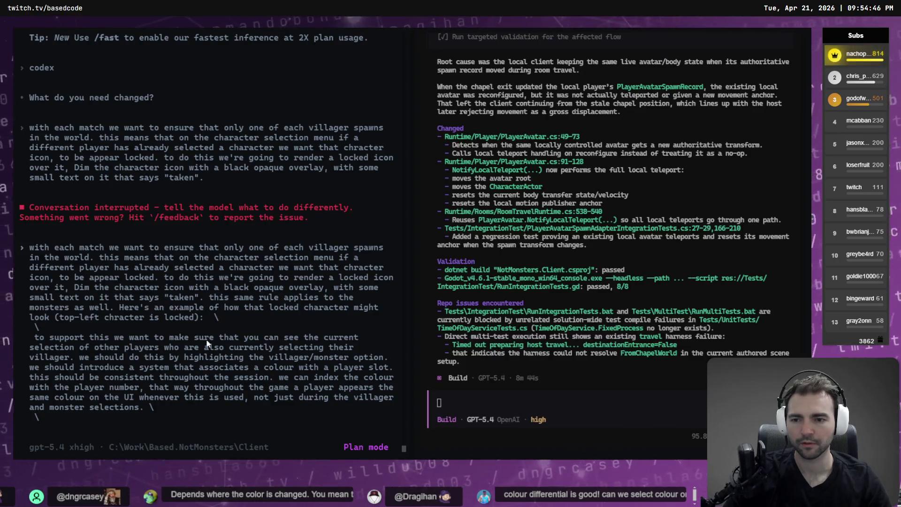
key(ctrl+v)
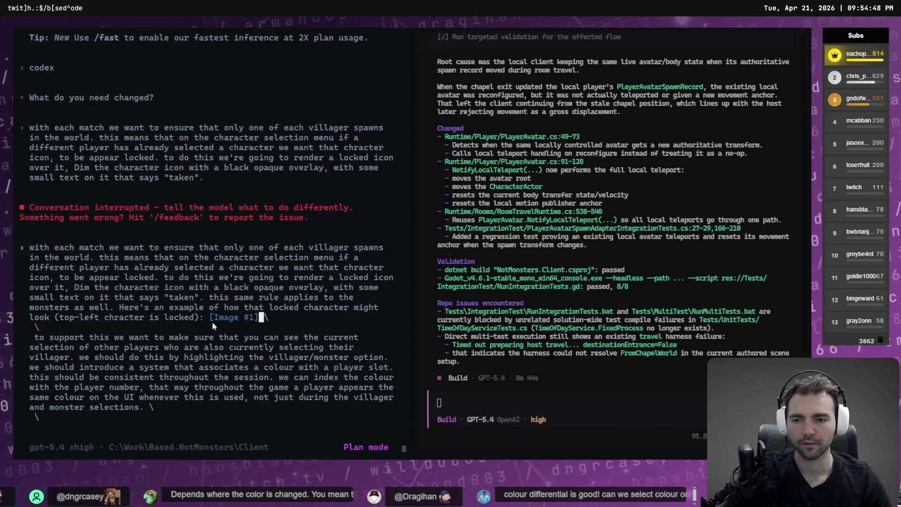
Copy the full-size TAKEN padlock image from the ChatGPT chat.
key(alt+Tab)
click(343, 291)
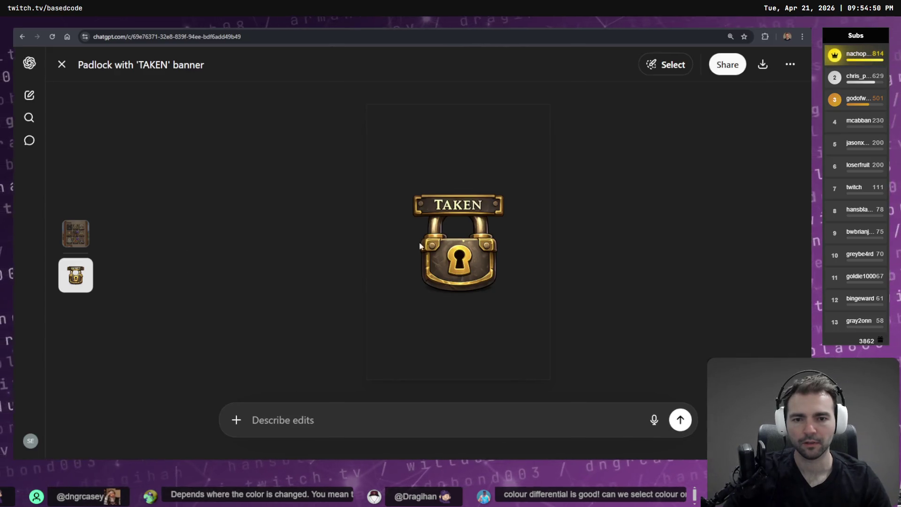
right_click(445, 232)
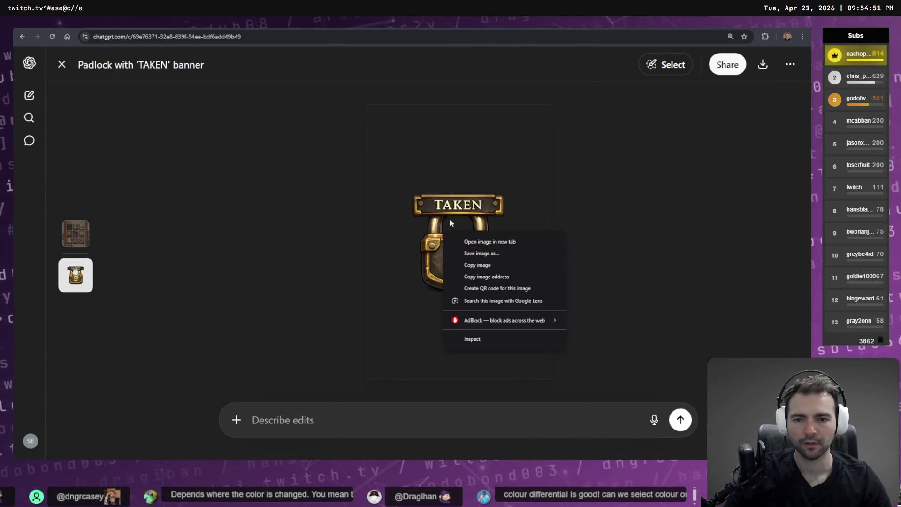
click(494, 266)
key(ctrl+t)
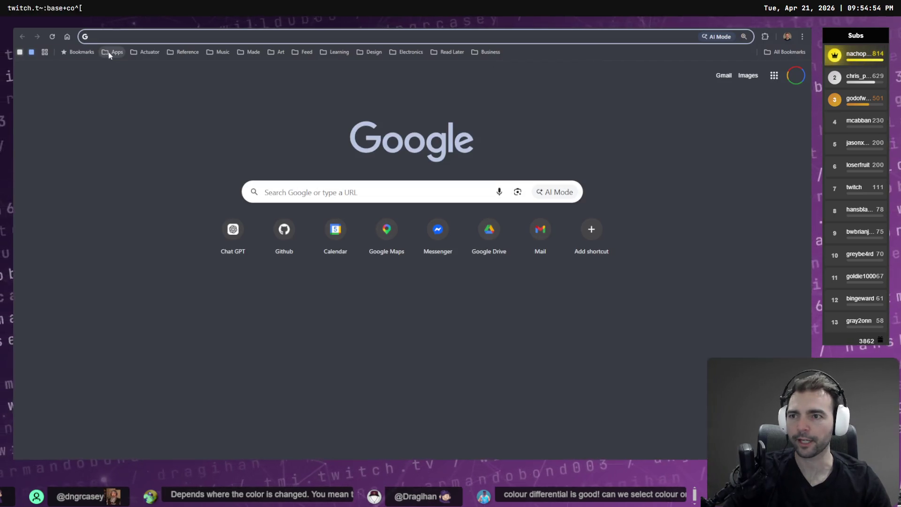
Visit tldraw.com, then open Photopea from the Apps bookmarks and paste the padlock as a new image.
text(tldraw.com)
key(Return)
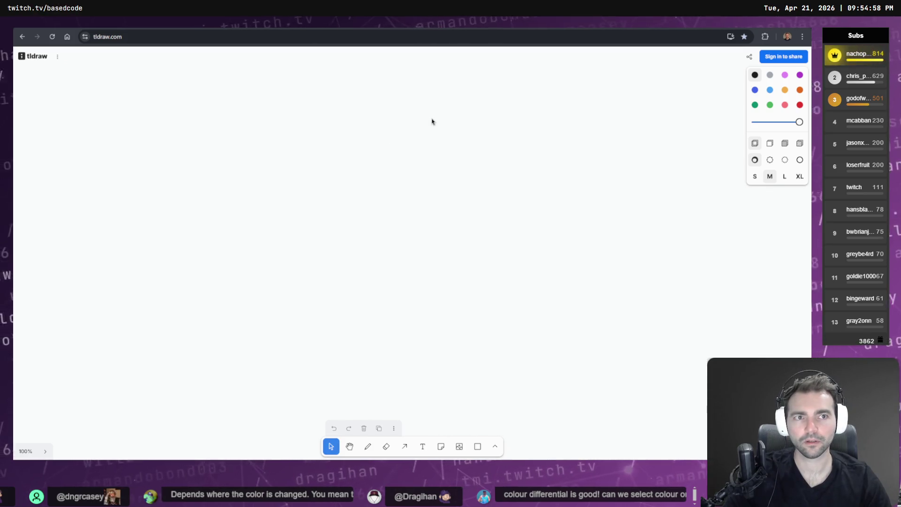
key(ctrl+t)
click(115, 52)
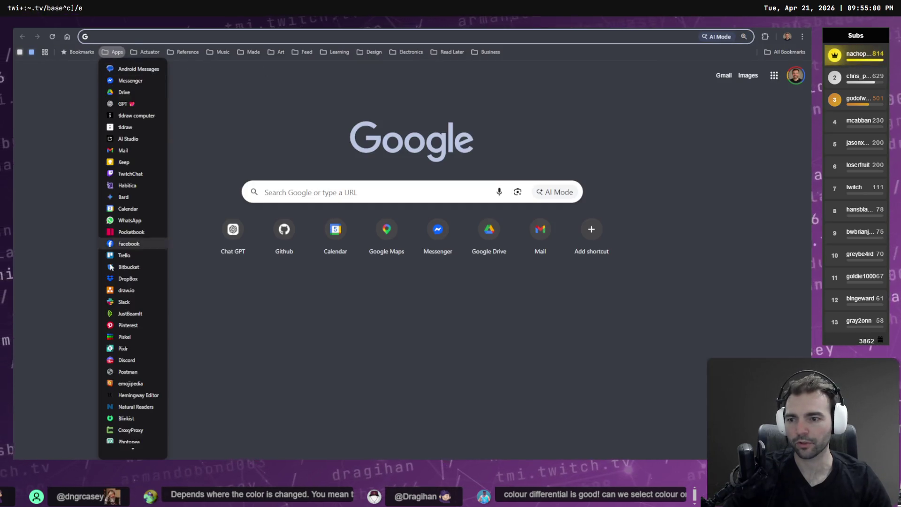
scroll(110, 267, down, 2)
click(136, 392)
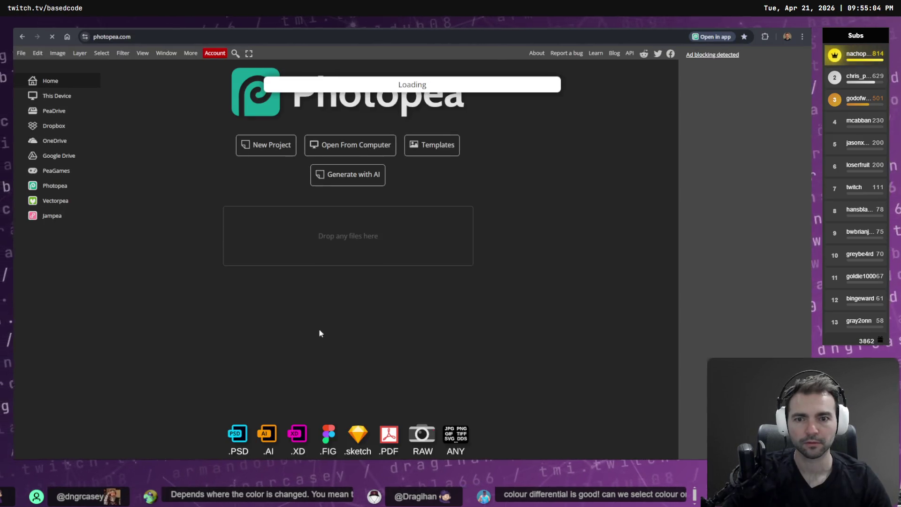
key(ctrl+v)
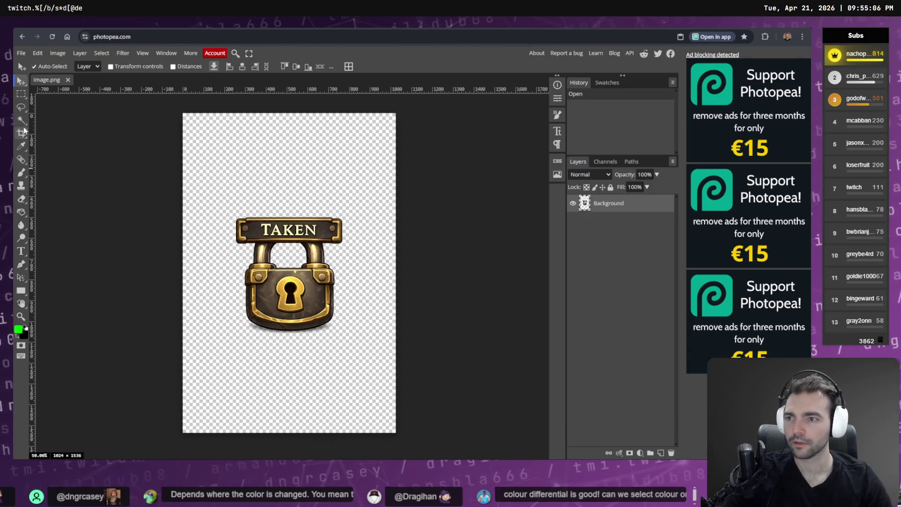
Crop all four sides of the padlock image down to 542 × 578 and return to the Move tool.
click(22, 132)
drag(297, 111, 322, 214)
mouse_move(289, 434)
mouse_down()
mouse_move(292, 392)
mouse_move(319, 335)
mouse_up()
drag(396, 273, 358, 261)
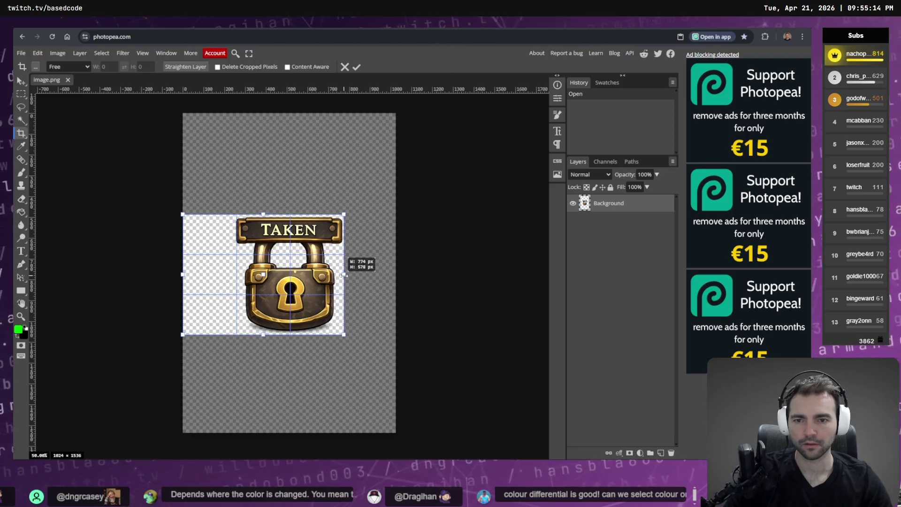
drag(180, 276, 230, 277)
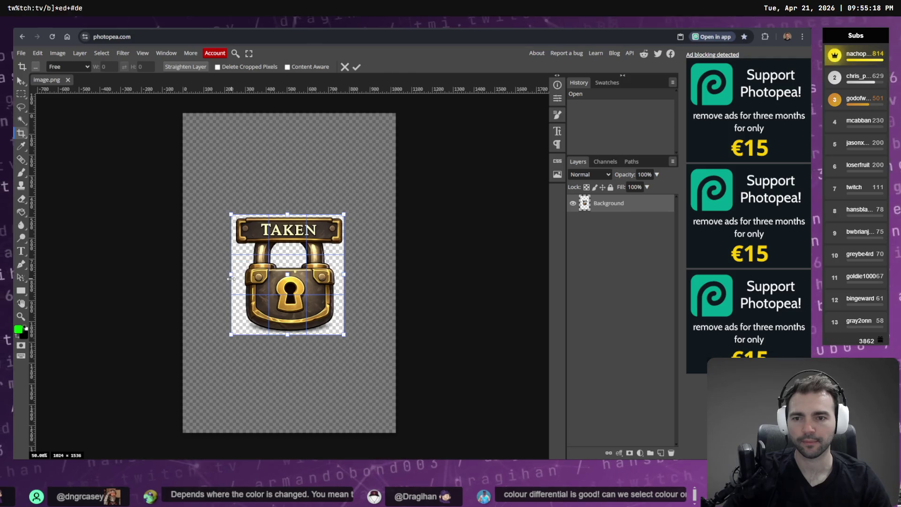
key(Return)
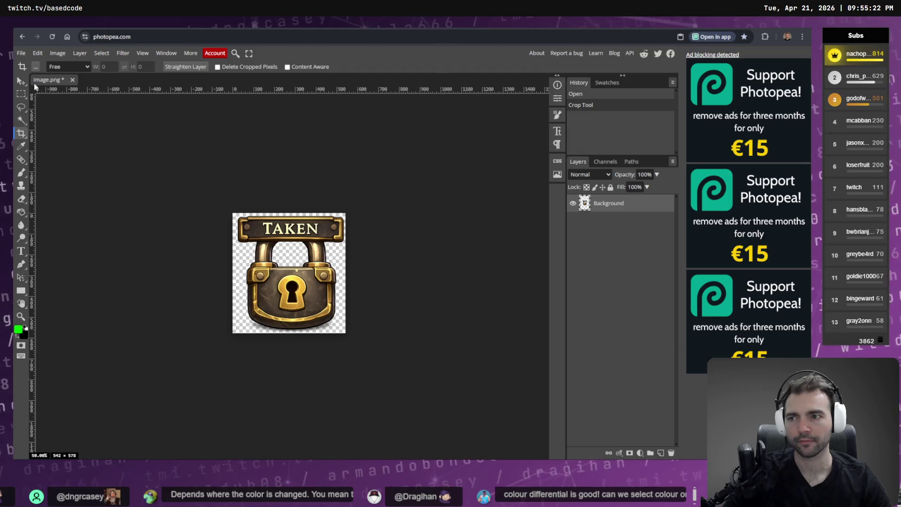
key(v)
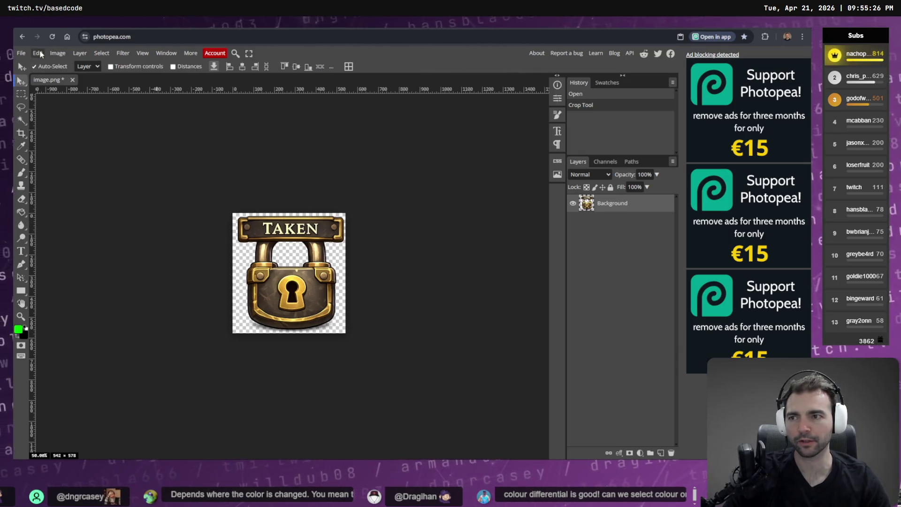
click(37, 53)
click(65, 137)
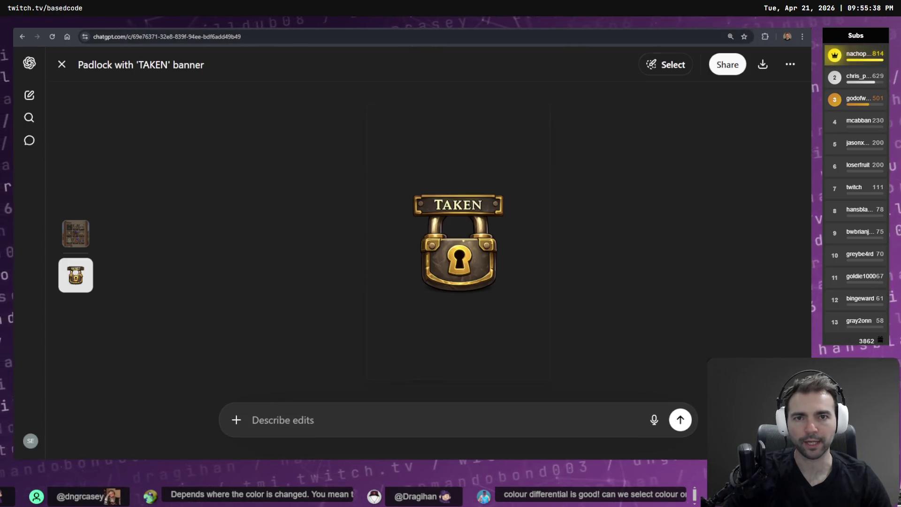
Ask ChatGPT to remove the word TAKEN while keeping the plate, then open the generated image.
key(super+h)
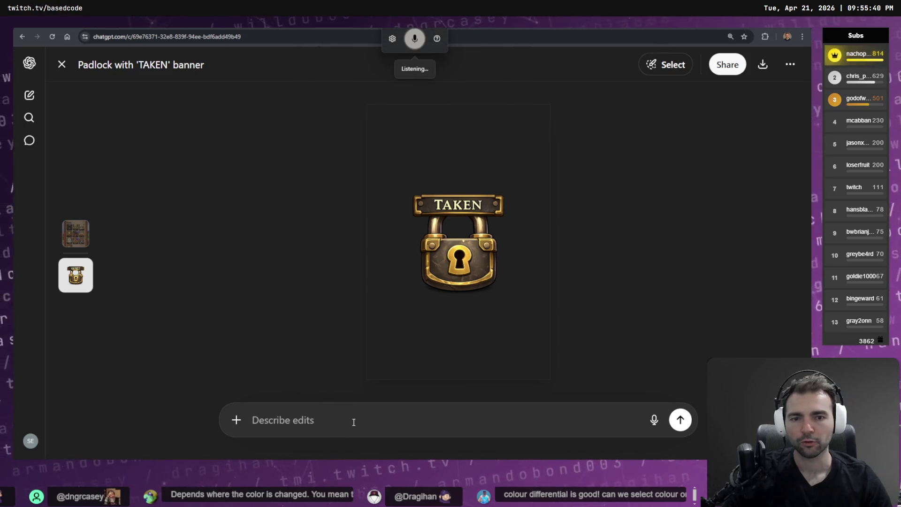
text(remove the letters from)
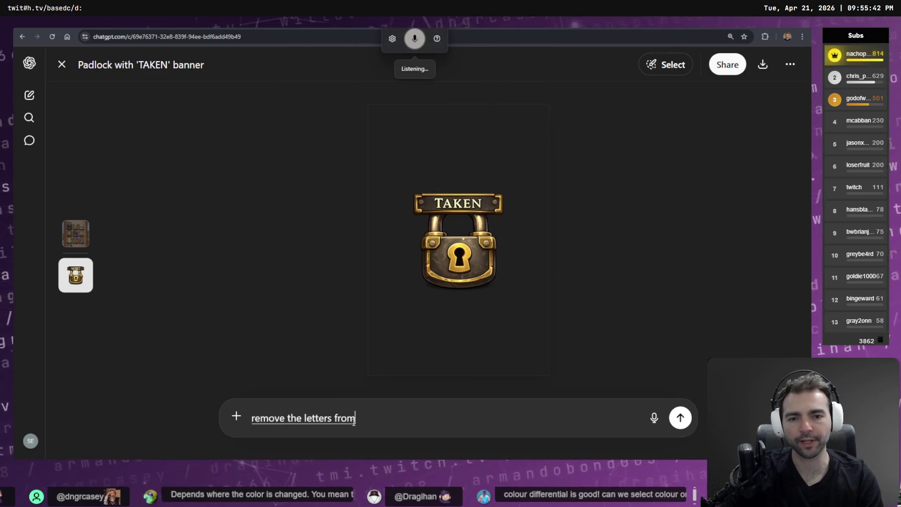
text( this image.)
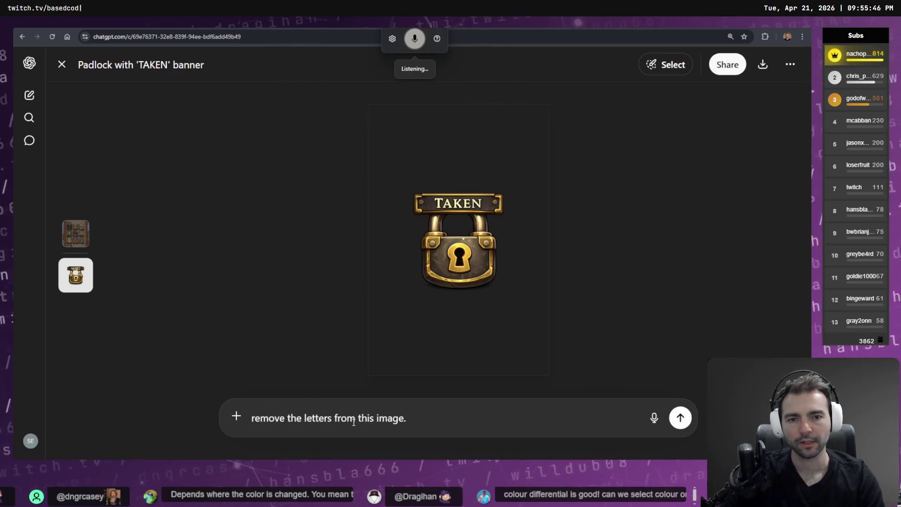
text( keep the plate behind it but simply)
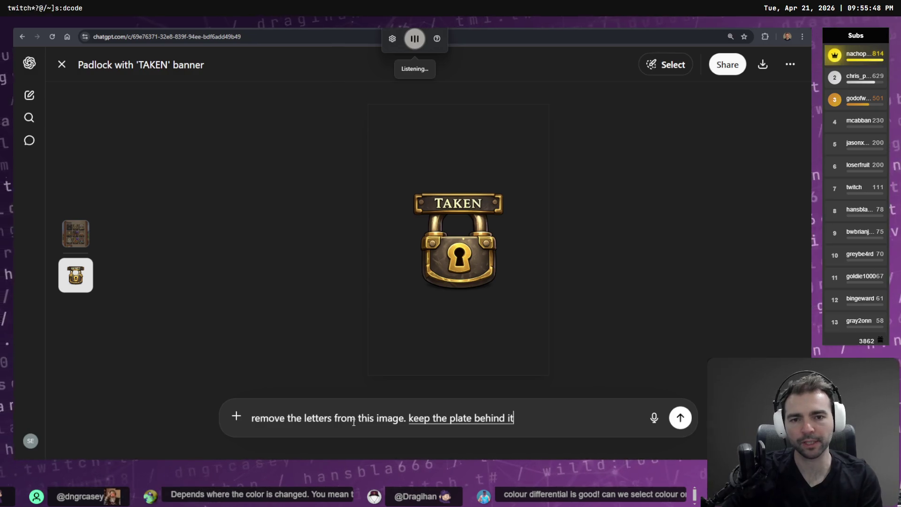
text( remove the word ")
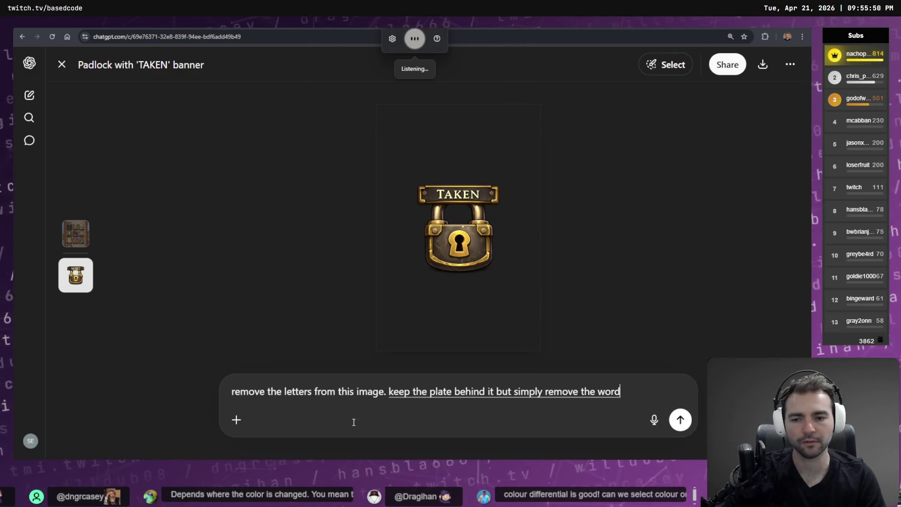
text(TAKEN)
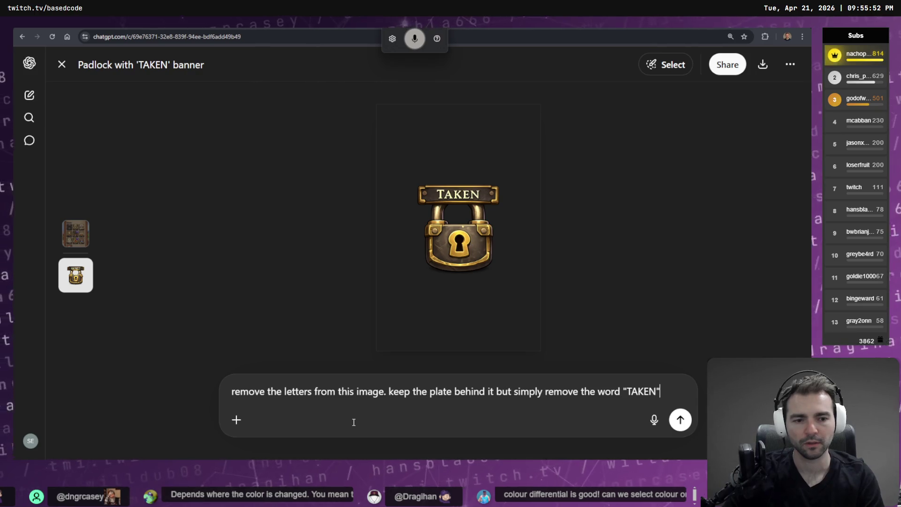
key(Return)
key(ctrl+Tab)
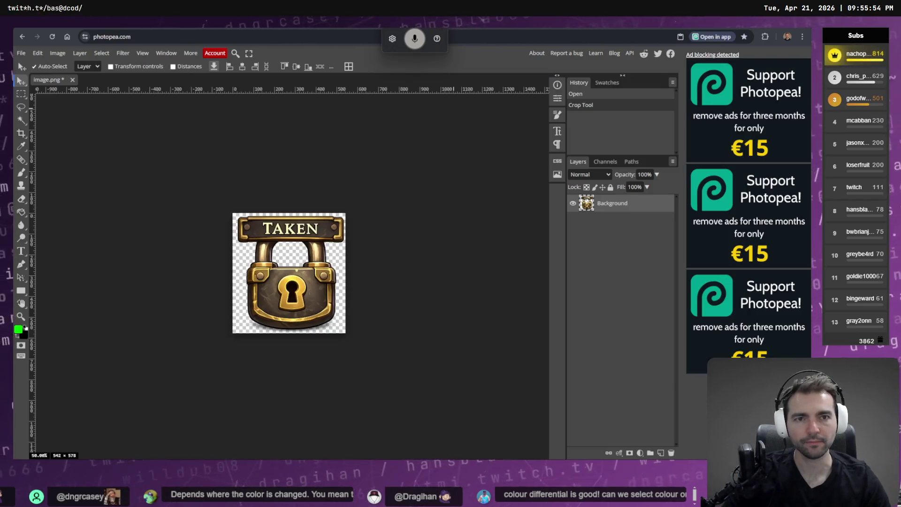
key(ctrl+shift+Tab)
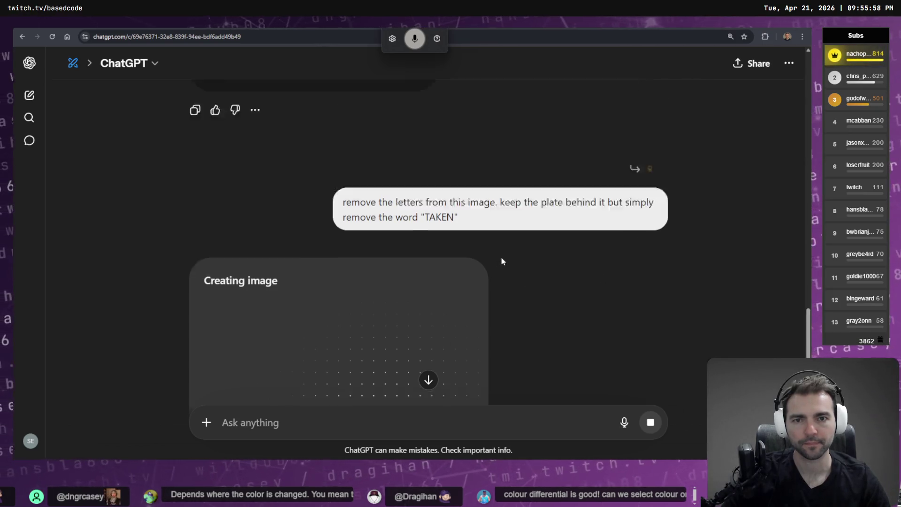
scroll(503, 262, down, 1)
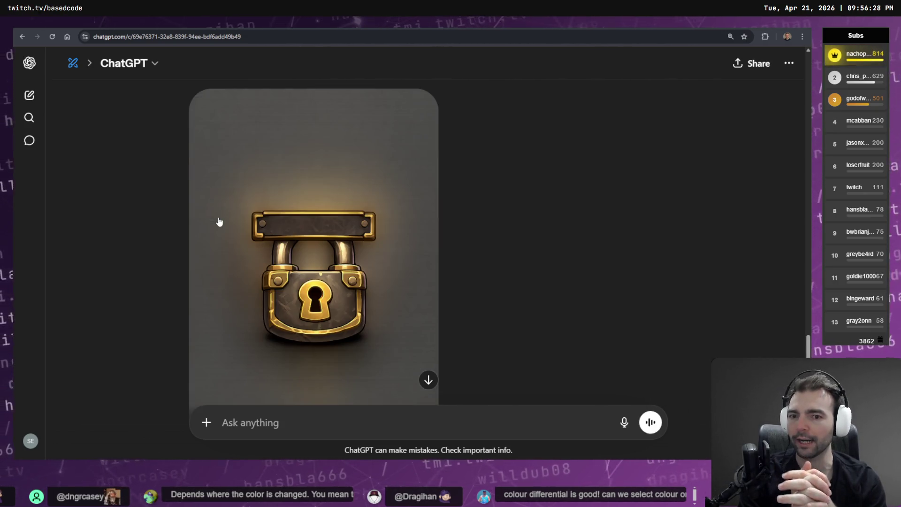
click(368, 223)
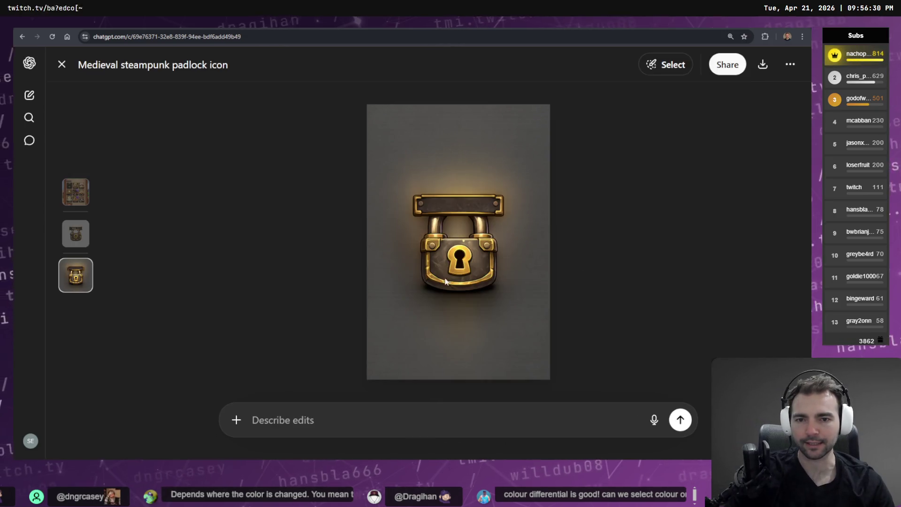
Select the textless padlock and request its background be replaced with true alpha transparency.
click(87, 235)
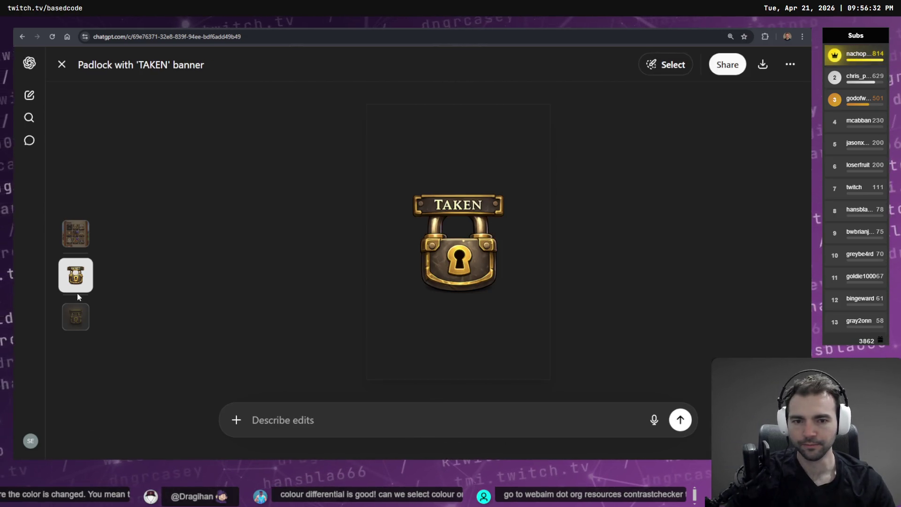
click(74, 320)
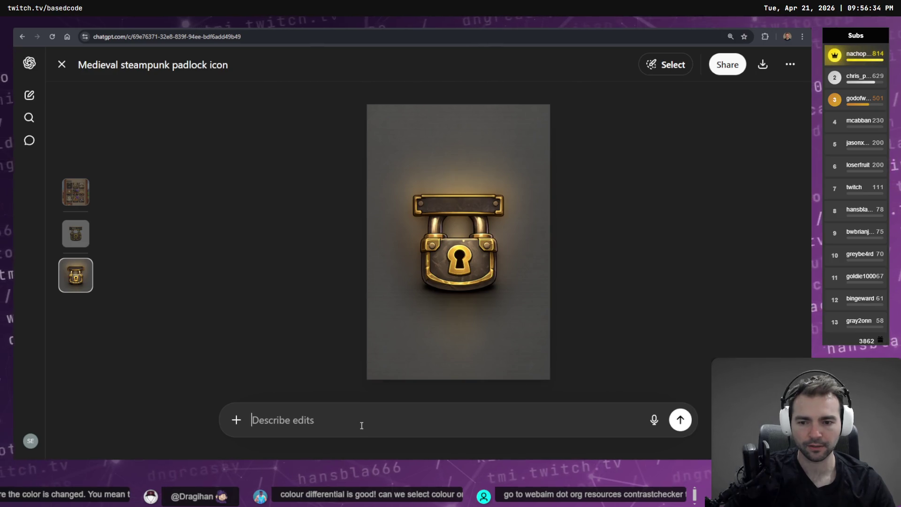
key(super+h)
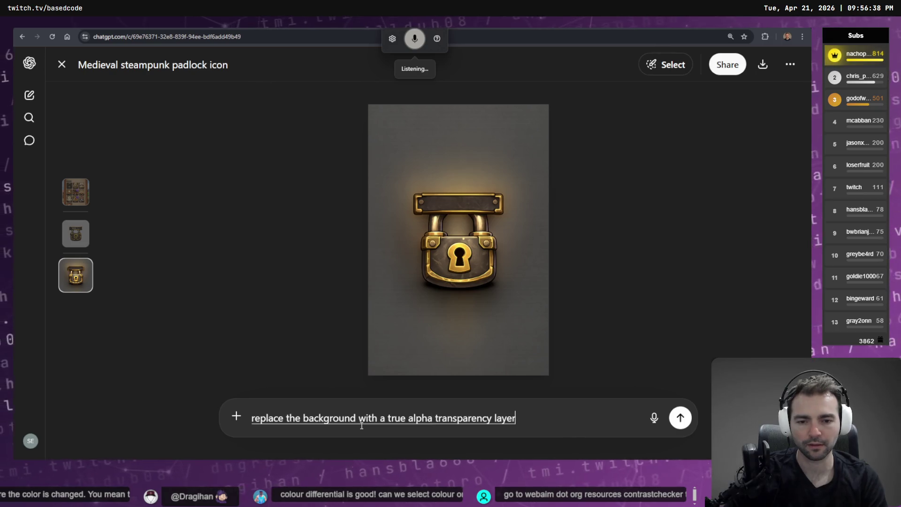
key(Return)
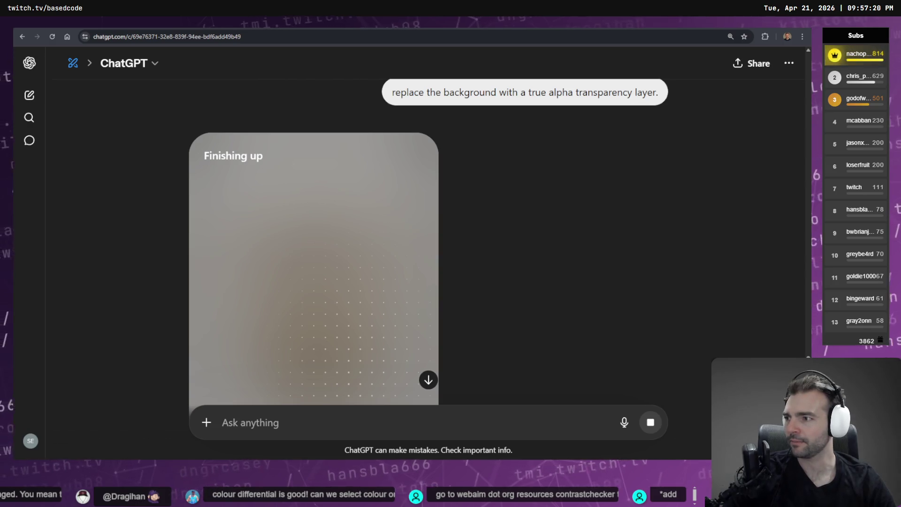
key(ctrl+t)
Search for webaim and open the WebAIM Contrast Checker.
text(webaim)
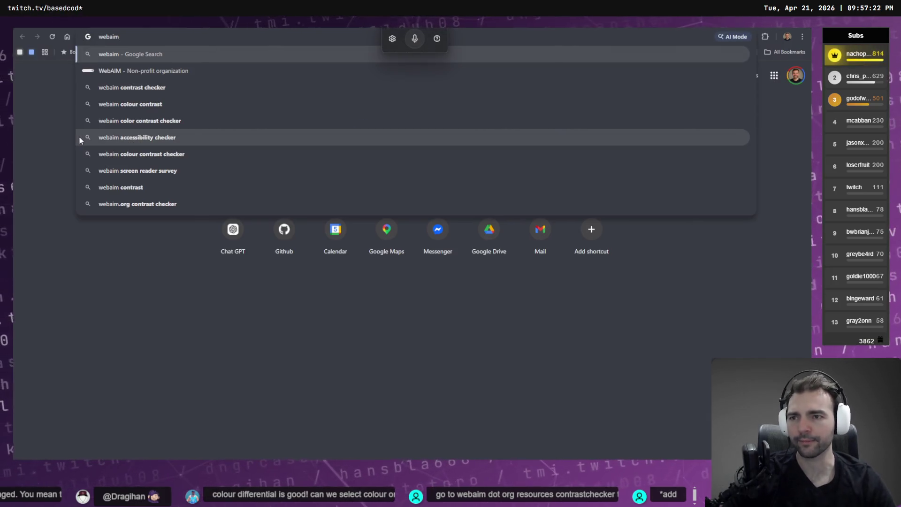
key(Return)
click(141, 142)
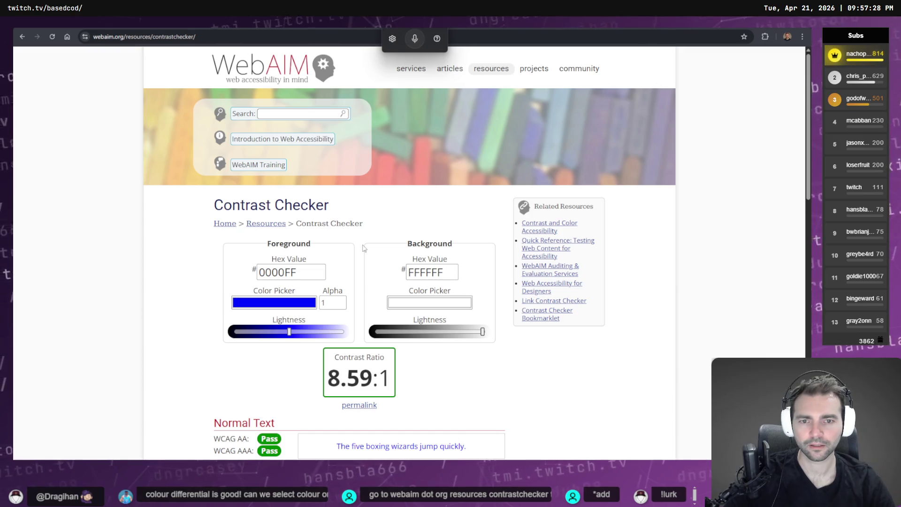
scroll(363, 248, down, 6)
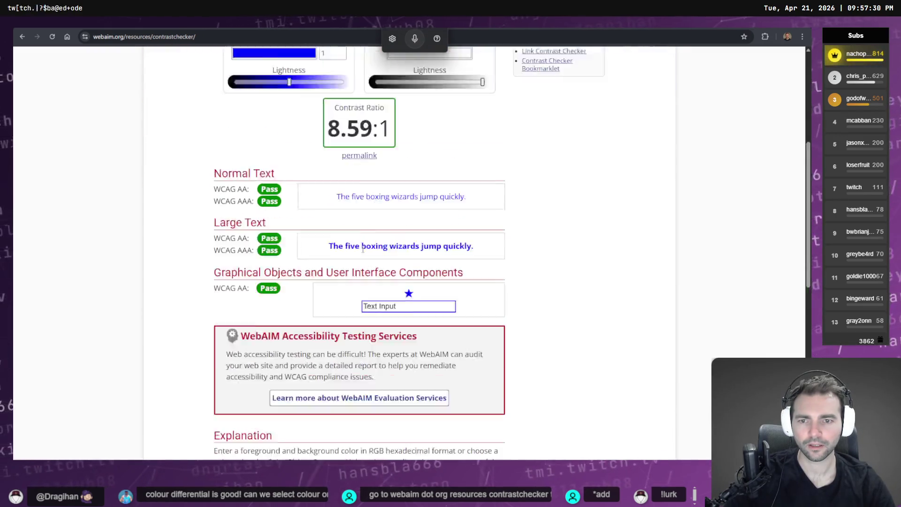
scroll(357, 256, up, 5)
Test foreground FF00FF, then 0000FF, against the white background.
click(303, 233)
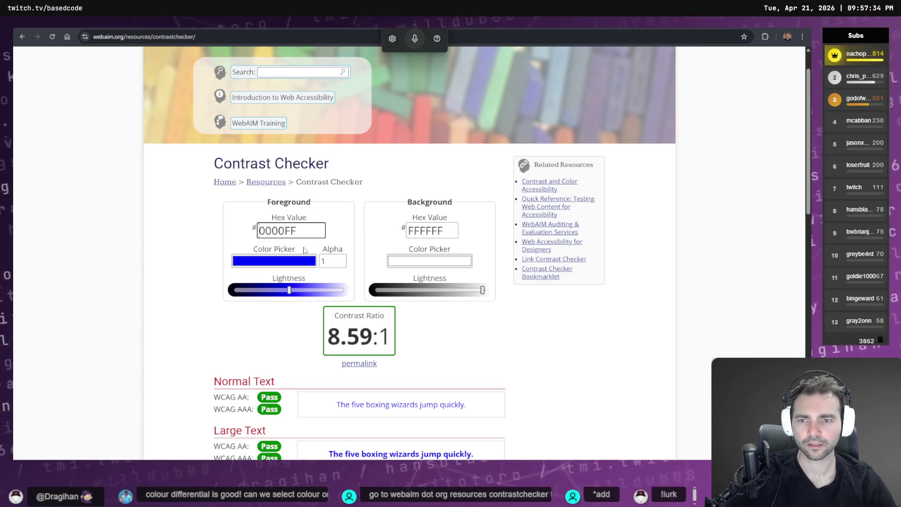
text(FF)
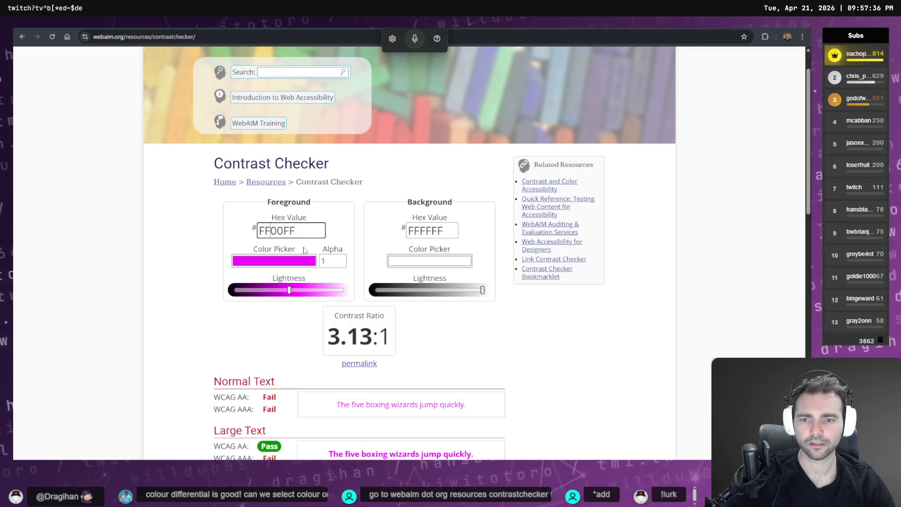
scroll(304, 250, down, 5)
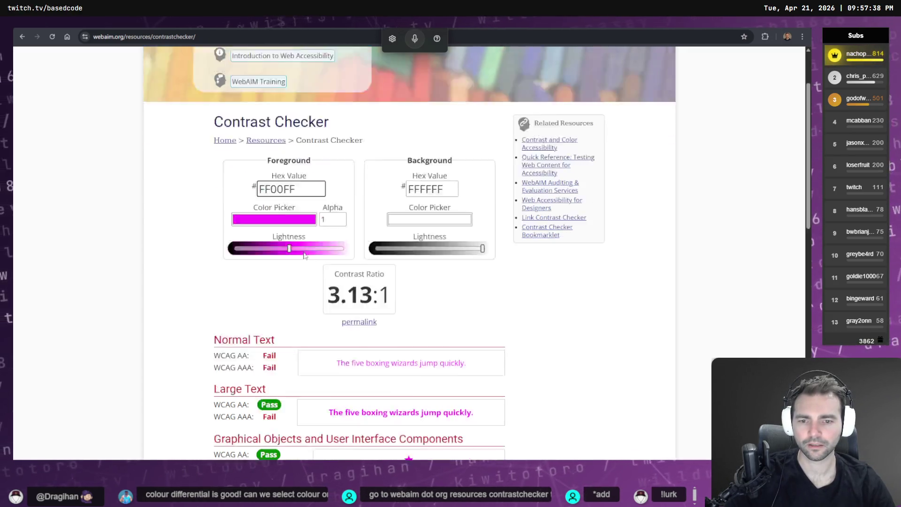
scroll(336, 292, up, 5)
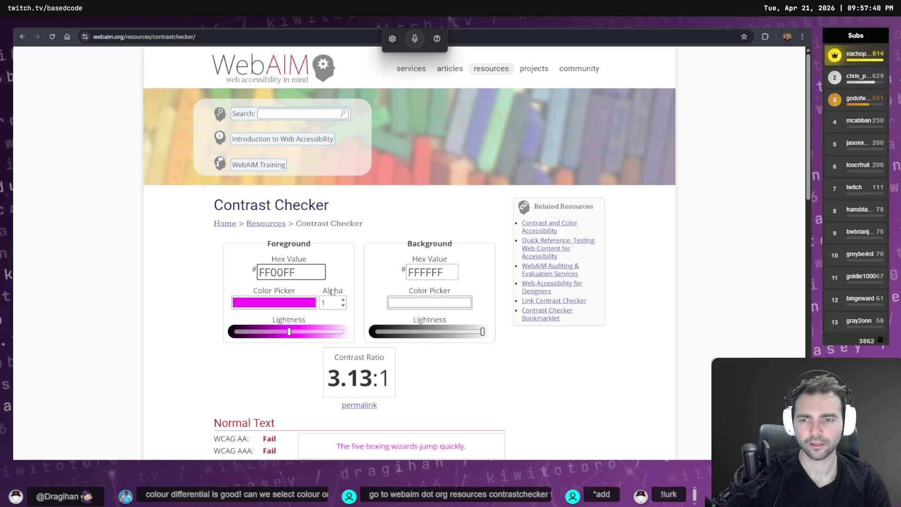
key(Delete)
key(Delete)
text(0)
scroll(333, 282, down, 5)
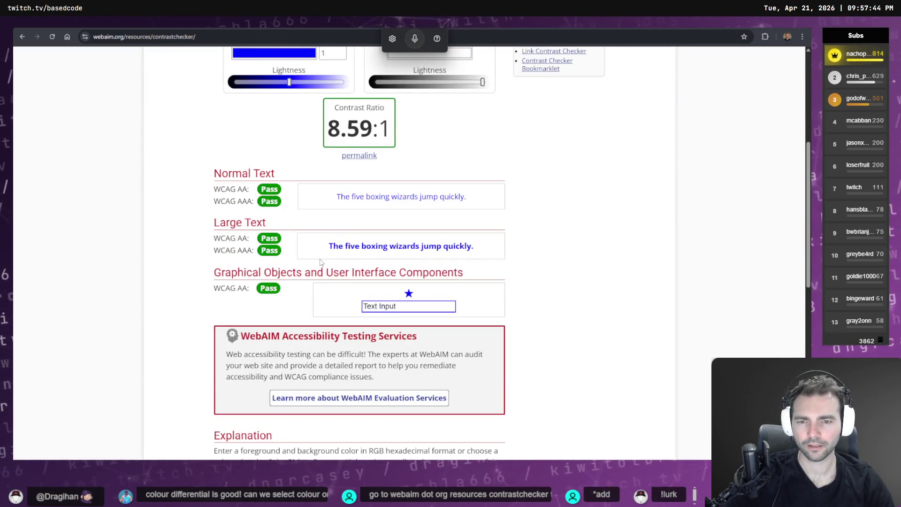
scroll(348, 257, down, 5)
scroll(451, 276, up, 8)
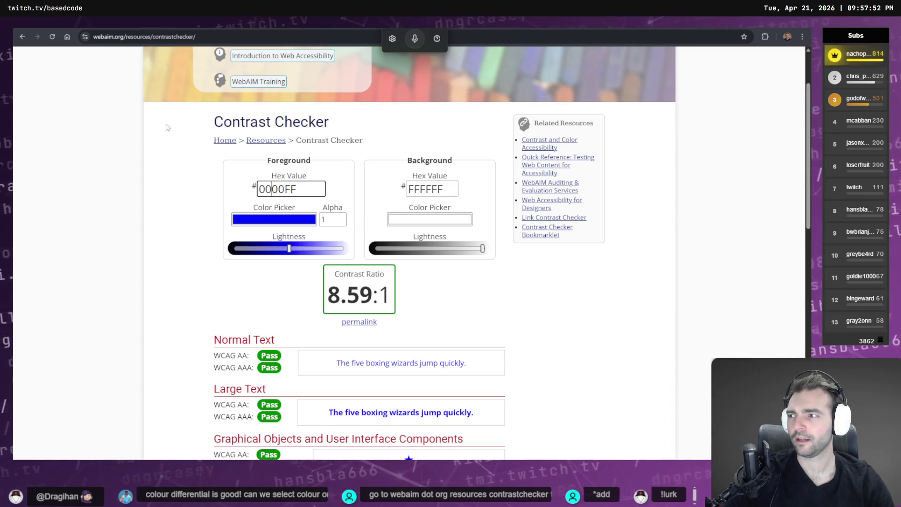
Adjust the blue's lightness to 0F0FFF, reaching an 8.29:1 ratio that passes AA and AAA.
mouse_move(284, 252)
mouse_down()
mouse_move(251, 252)
mouse_move(315, 253)
mouse_move(291, 261)
mouse_up()
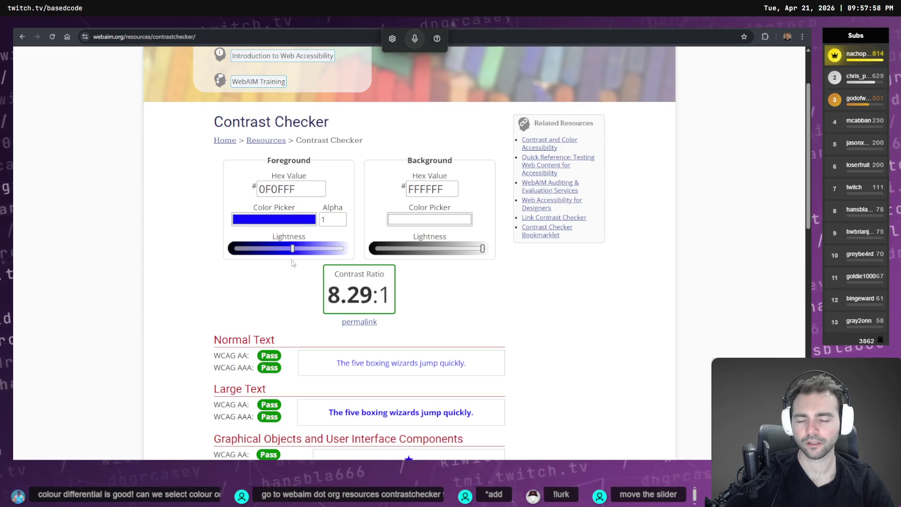
scroll(202, 227, down, 6)
scroll(202, 227, up, 5)
scroll(202, 227, up, 1)
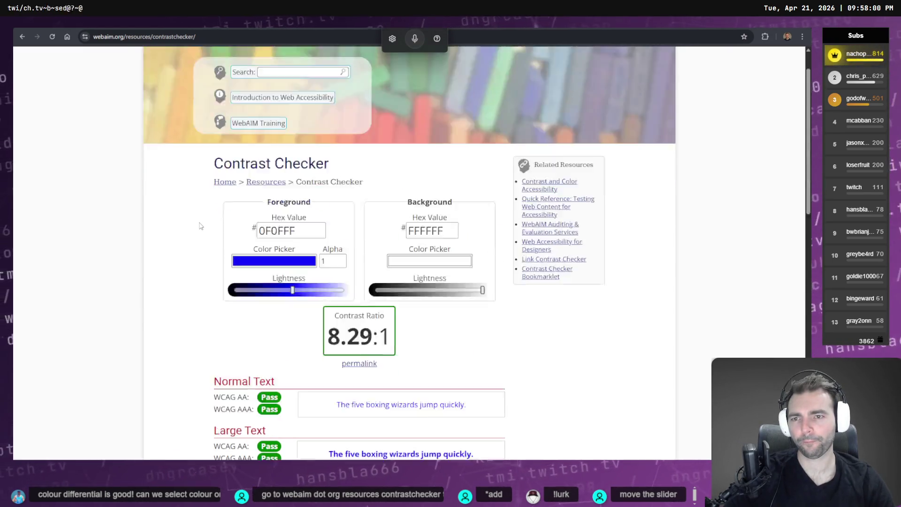
scroll(192, 227, down, 6)
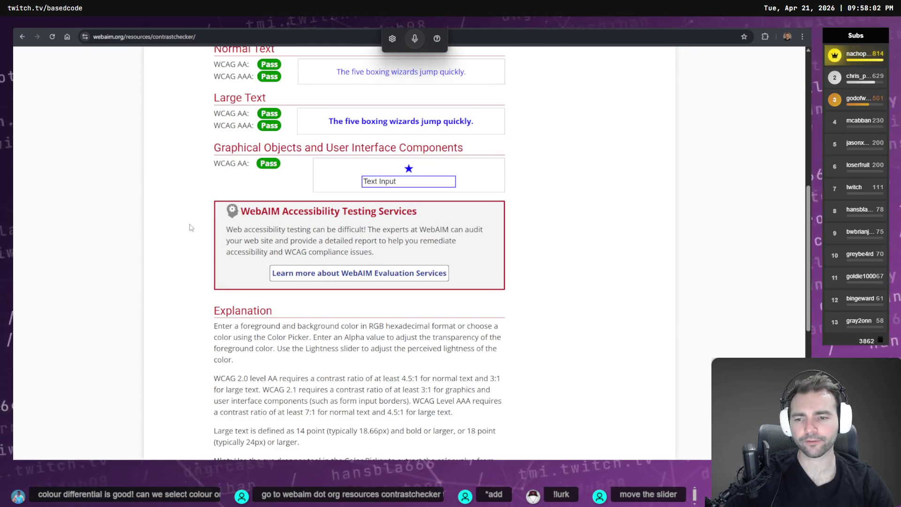
scroll(172, 230, up, 5)
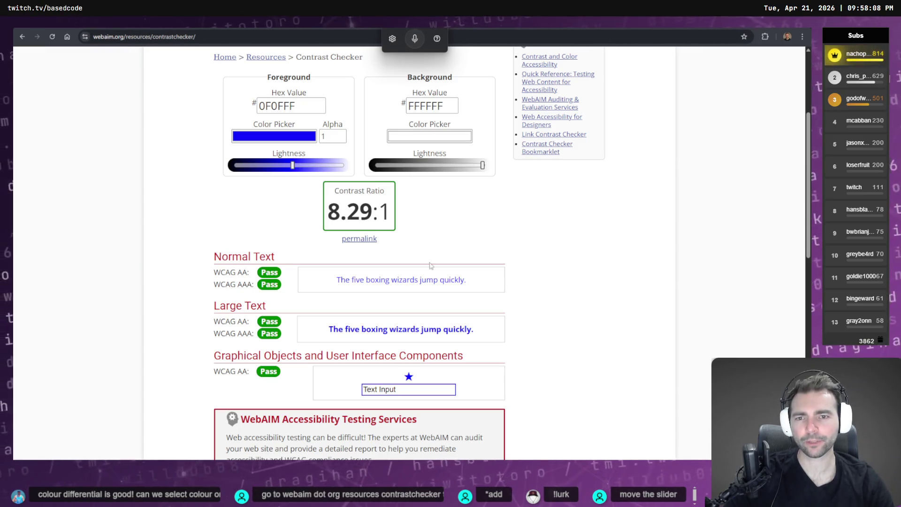
scroll(431, 266, up, 4)
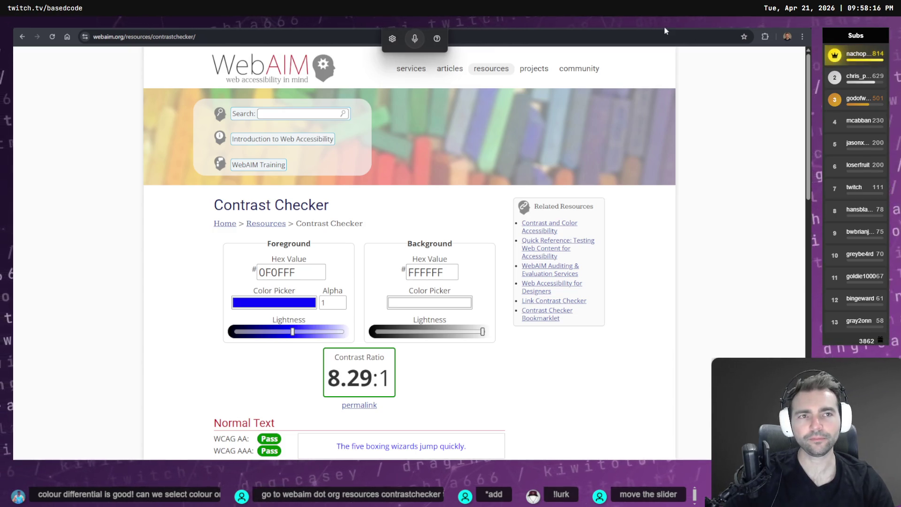
key(alt+Left)
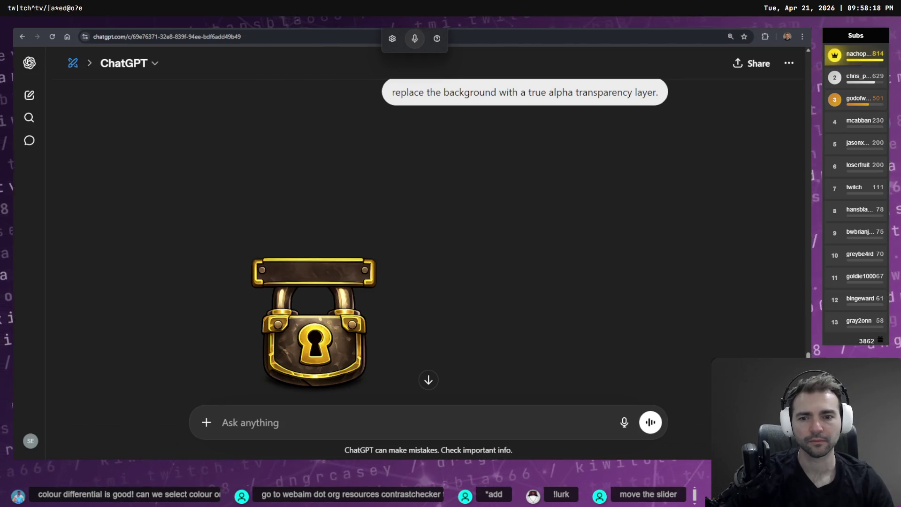
Paste the transparent padlock from ChatGPT into Photopea as a layer and hide the Background layer.
click(312, 297)
right_click(496, 265)
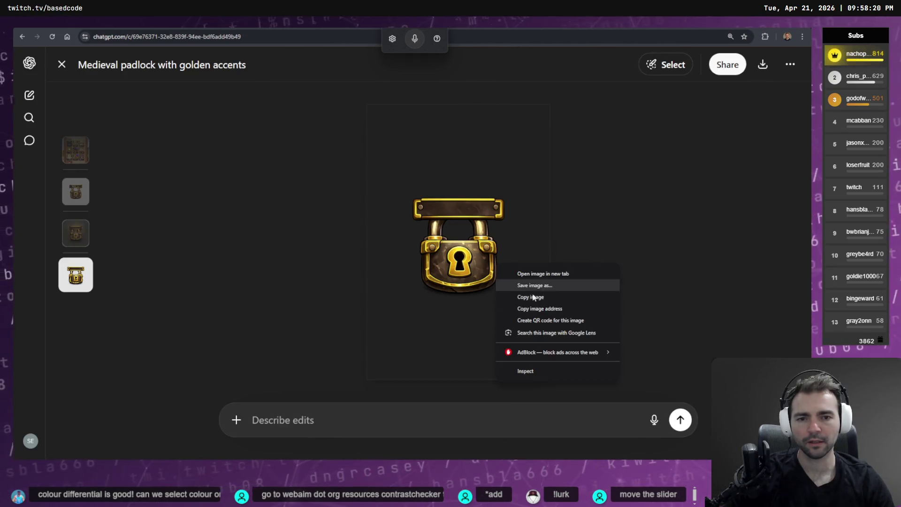
click(544, 299)
key(ctrl+Tab)
key(ctrl+v)
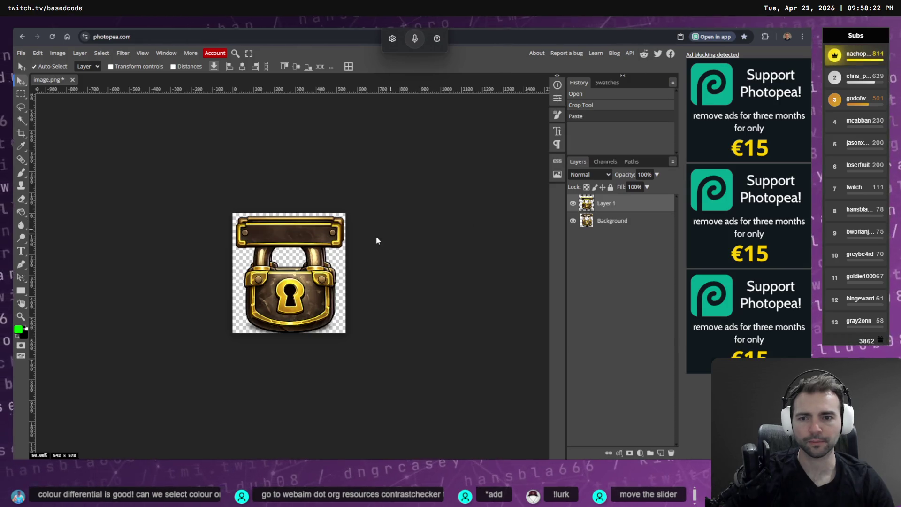
click(572, 221)
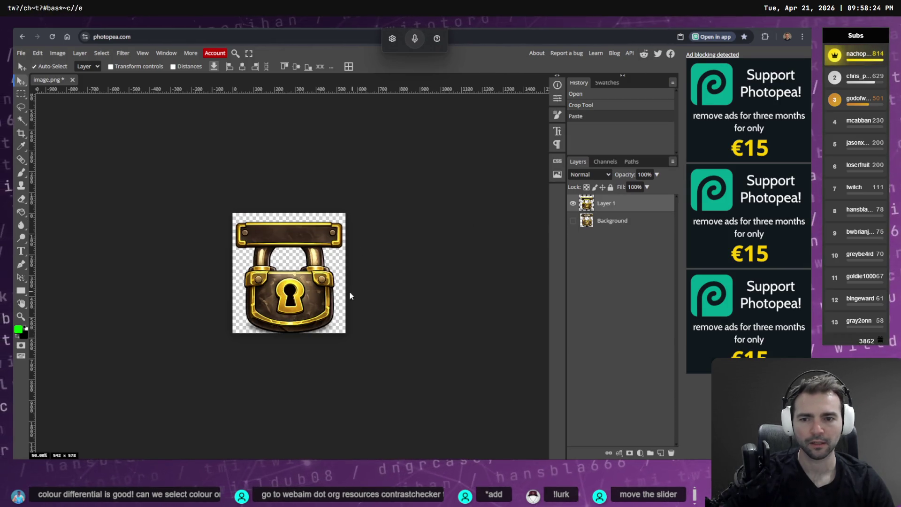
drag(295, 295, 298, 297)
Export the image as CharacterLocked.png and drag the download out of the browser.
click(22, 54)
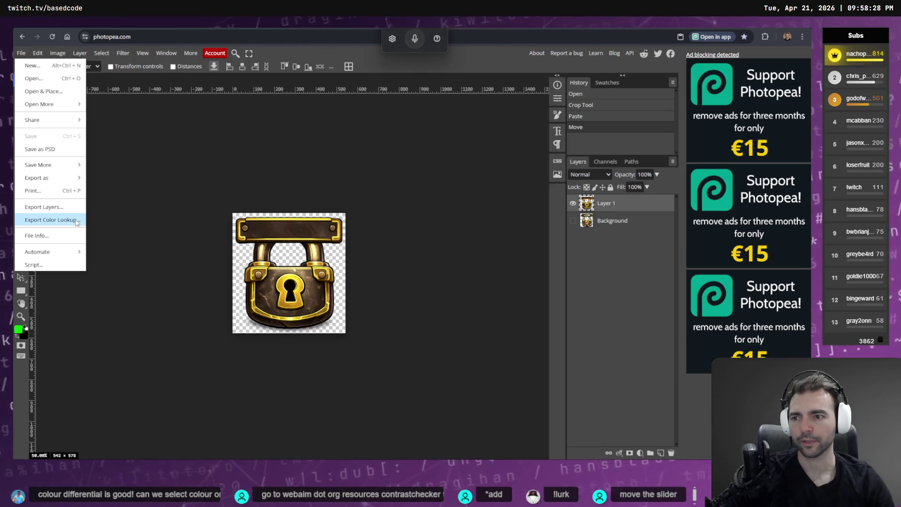
mouse_move(56, 178)
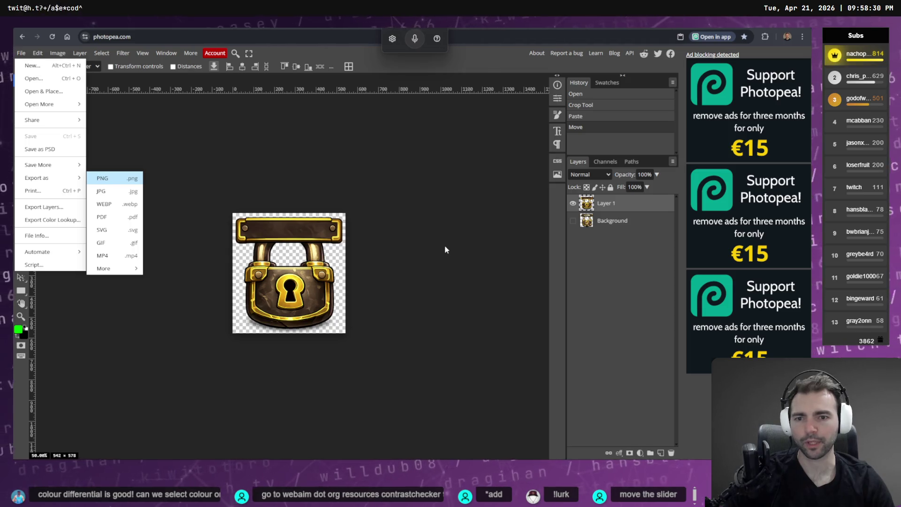
click(101, 179)
double_click(327, 140)
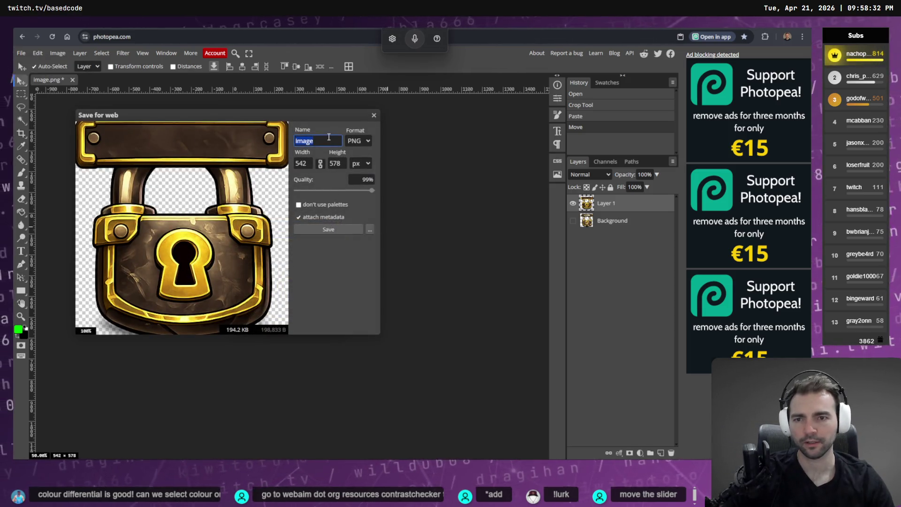
text(CharacterLocke)
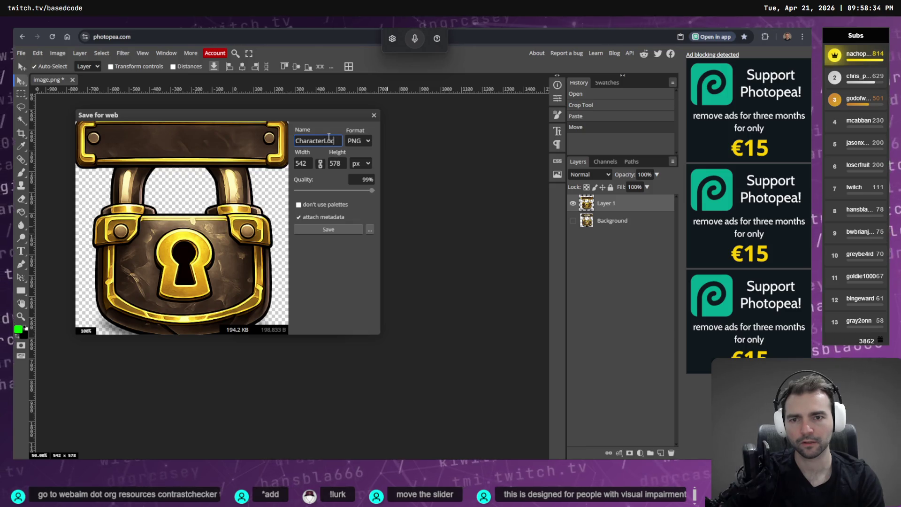
click(333, 232)
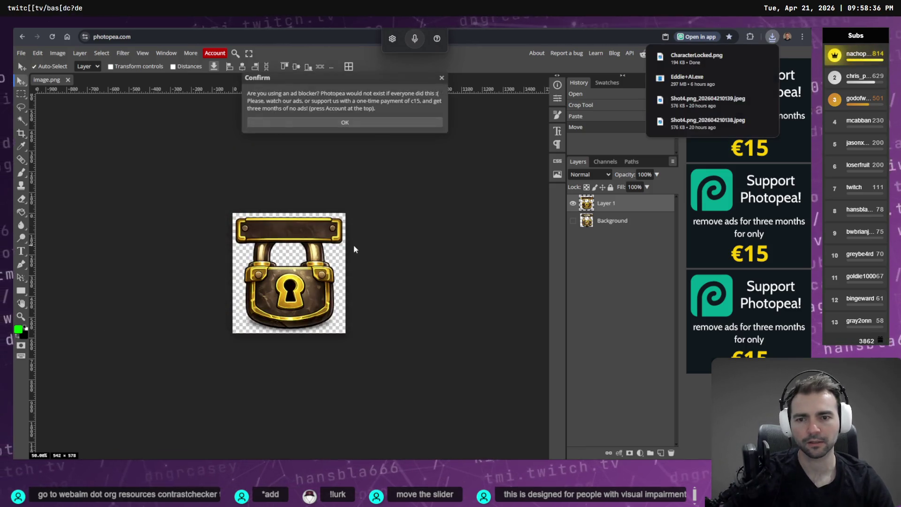
mouse_move(716, 59)
mouse_down()
mouse_move(586, 197)
mouse_move(548, 271)
mouse_move(141, 383)
mouse_move(66, 389)
mouse_move(42, 381)
mouse_move(40, 445)
mouse_move(34, 353)
mouse_move(26, 413)
mouse_move(29, 396)
mouse_up()
key(alt+Tab)
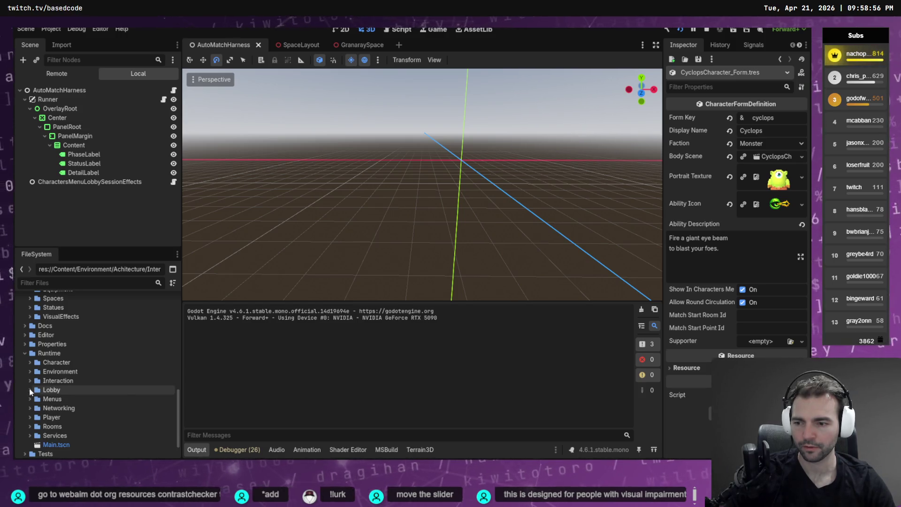
Expand Runtime/Menus/CharactersMenu in Godot's FileSystem dock, collapsing InGameMenu.
click(29, 399)
click(35, 407)
scroll(34, 404, down, 3)
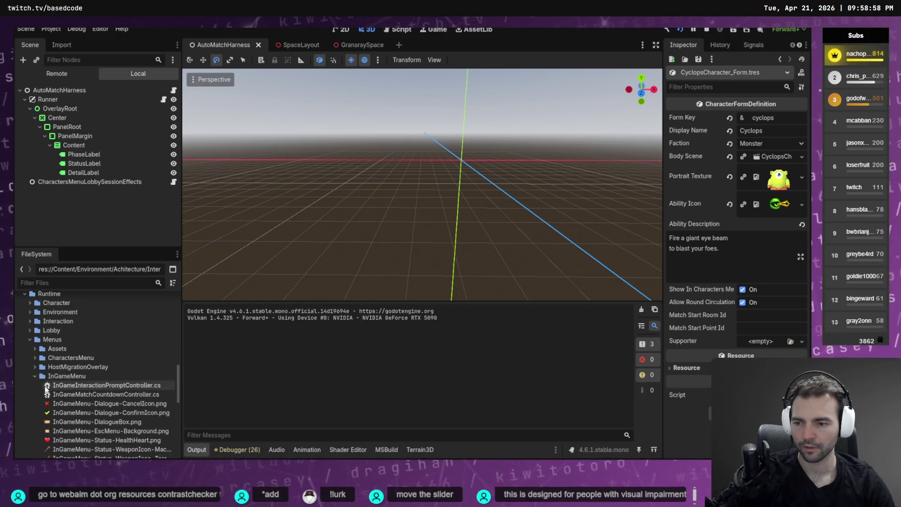
scroll(35, 356, down, 1)
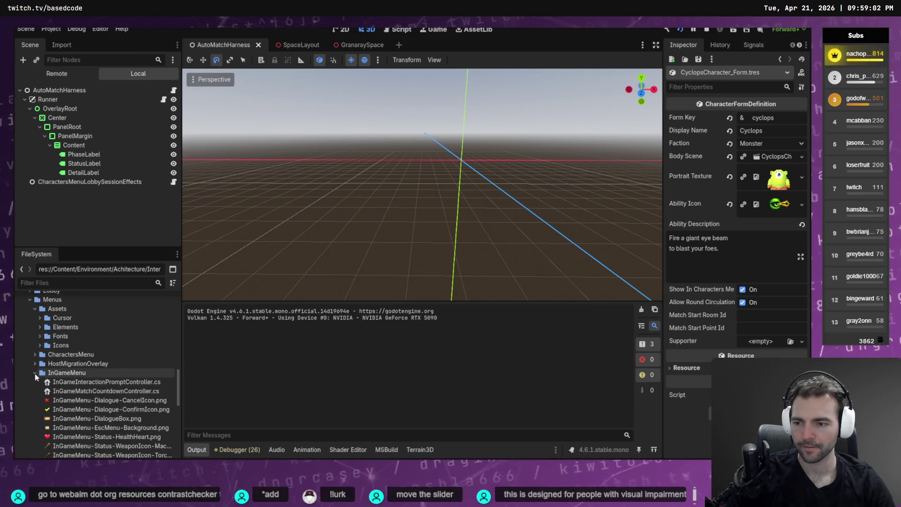
click(35, 373)
click(39, 355)
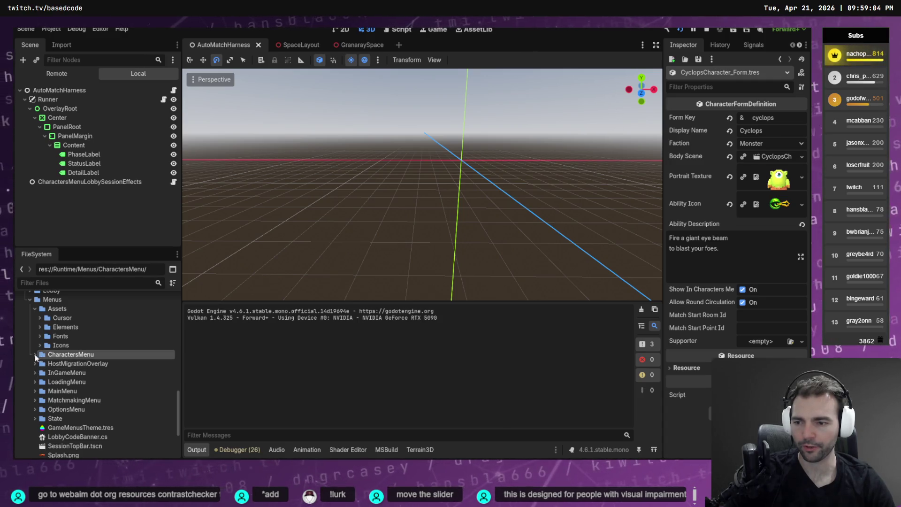
click(35, 354)
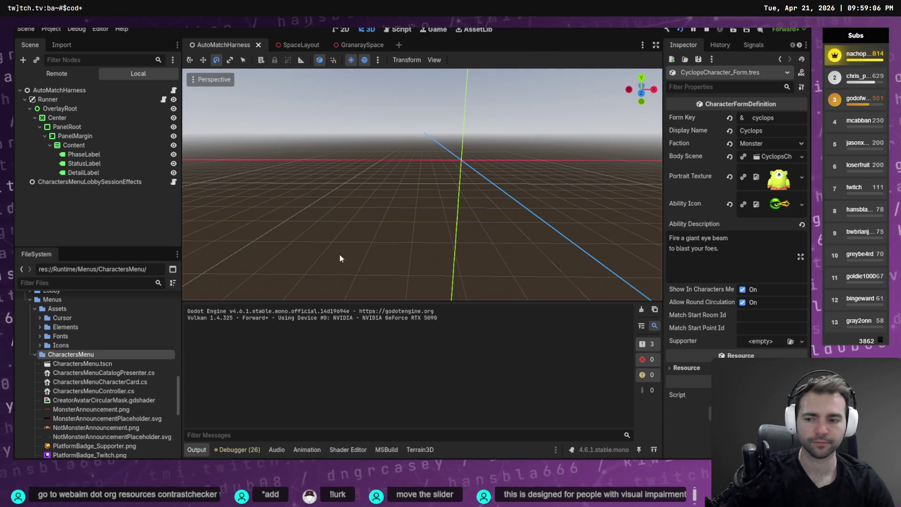
Drag CharacterLocked.png from Downloads into the CharactersMenu folder and confirm it was imported.
key(super+e)
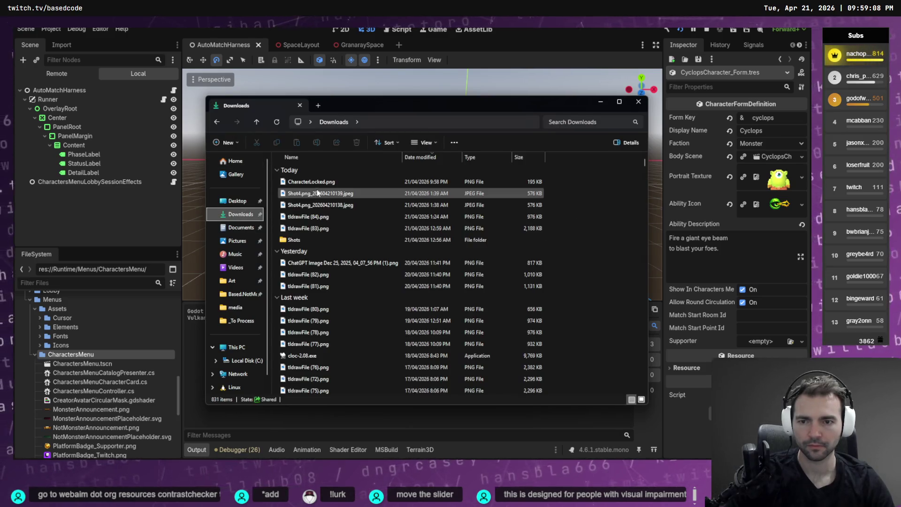
click(319, 182)
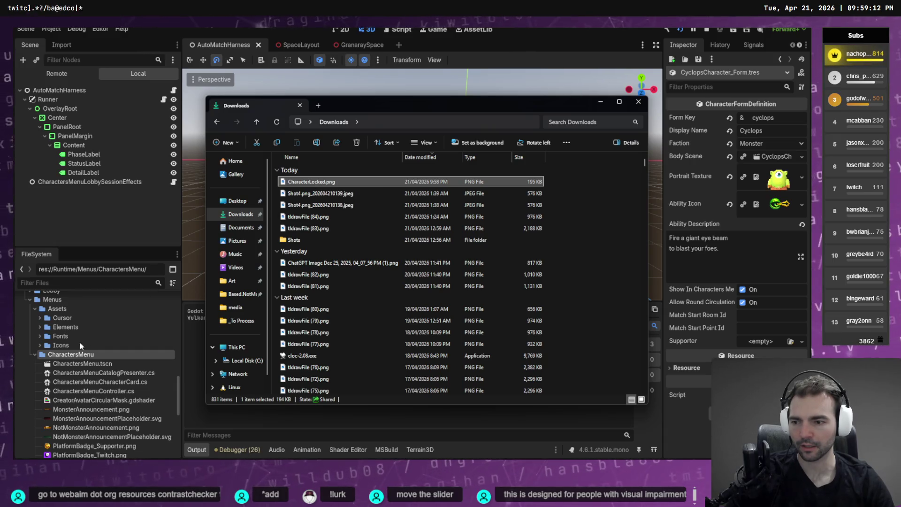
drag(68, 356, 68, 357)
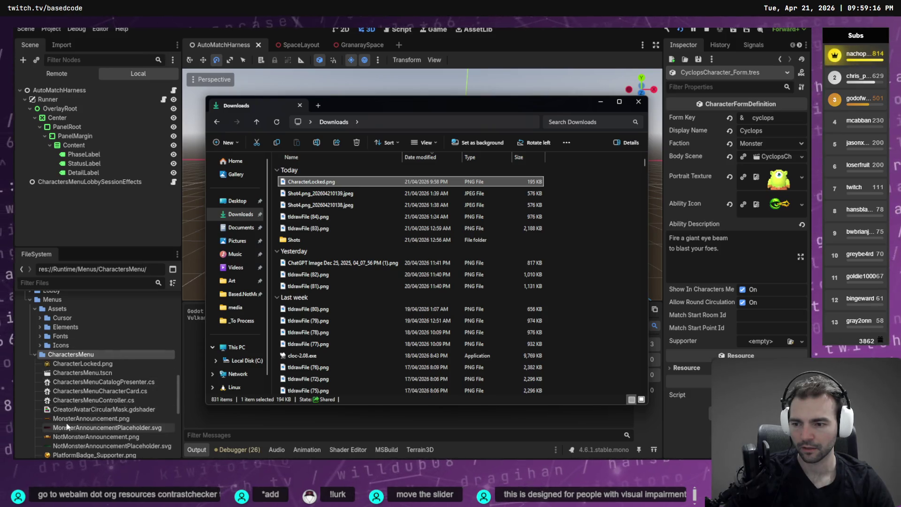
scroll(94, 375, down, 3)
click(78, 397)
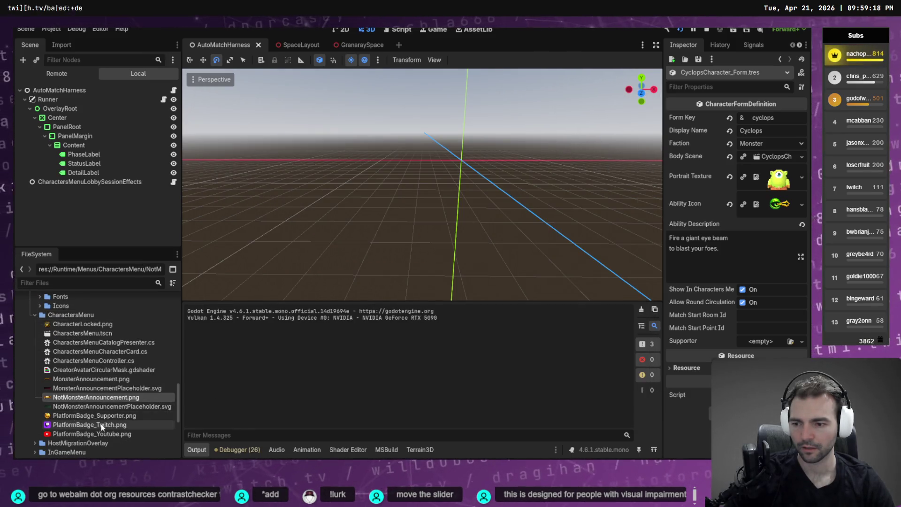
click(86, 370)
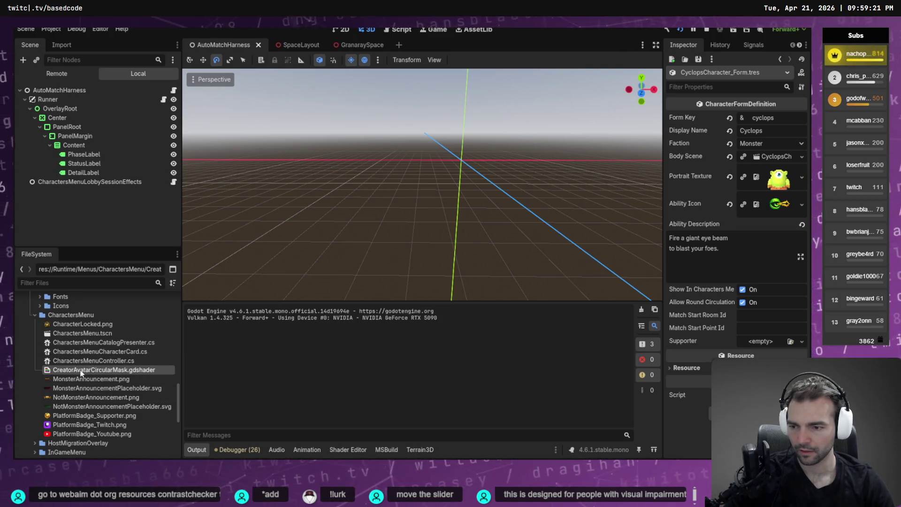
click(82, 323)
key(alt+Tab)
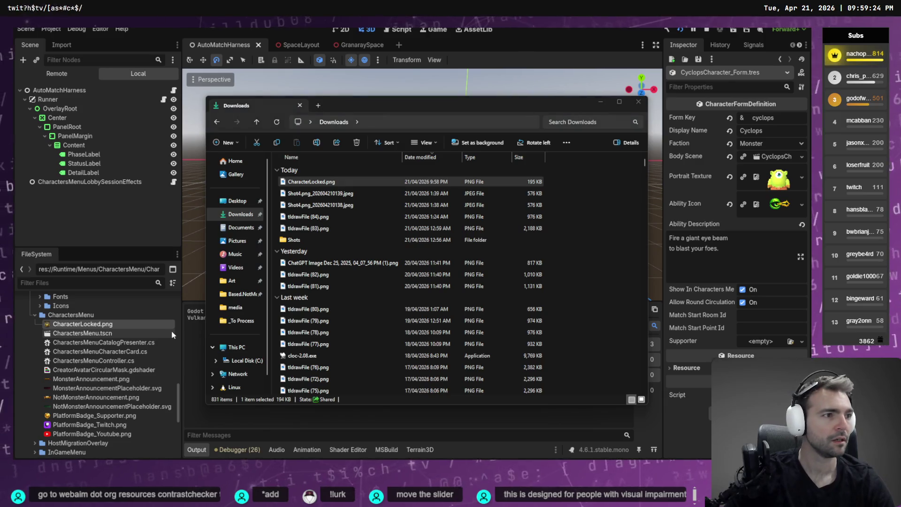
key(alt+Tab)
key(alt+Tab)
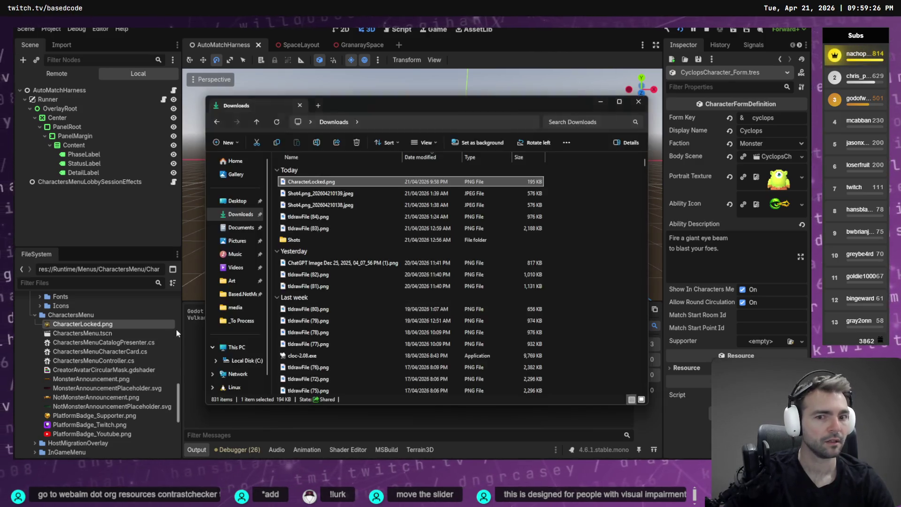
key(alt+Tab)
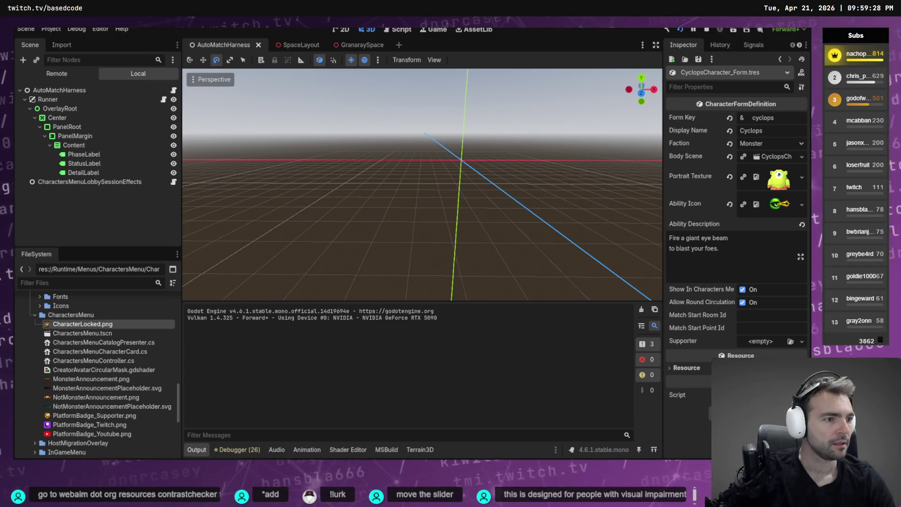
key(alt+Tab)
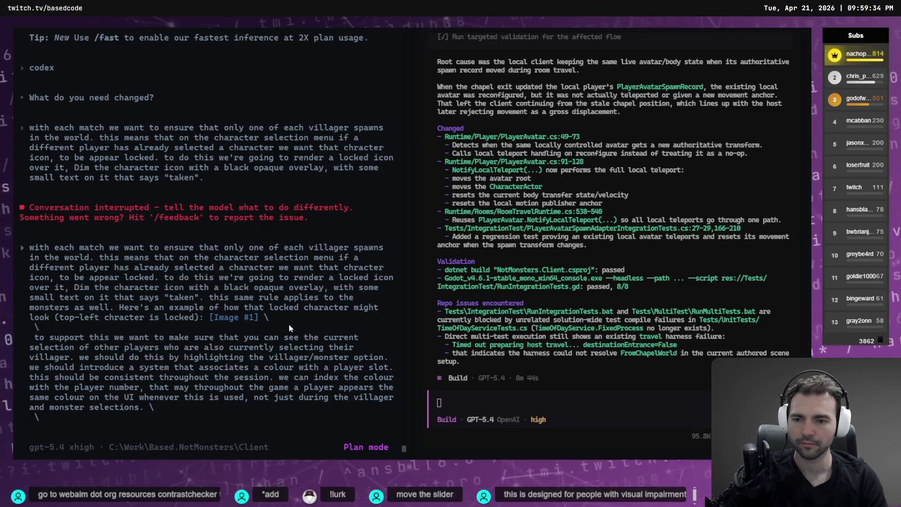
Before "Here's", dictate a request for a colour per player slot to highlight others' selections.
key(ctrl+Left)
key(ctrl+Left)
key(ctrl+Left)
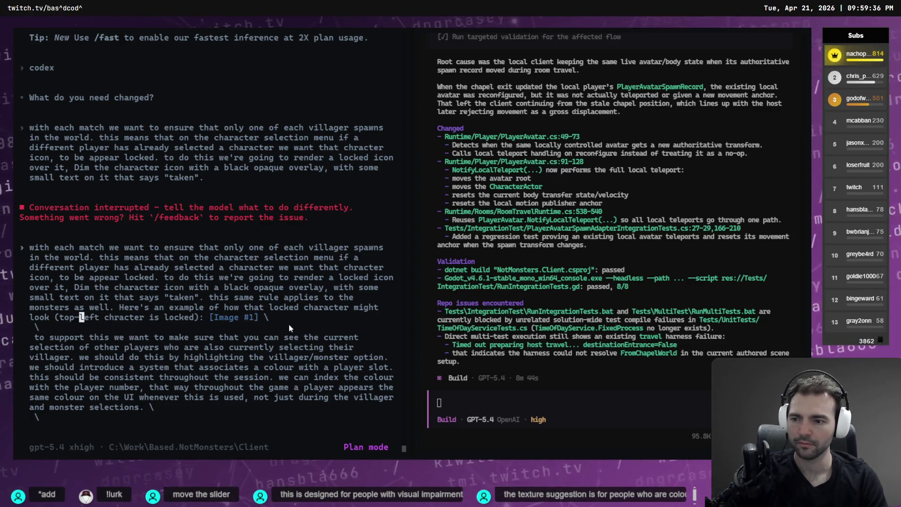
key(ctrl+Left)
key(ctrl+Left)
key(ctrl+Left)
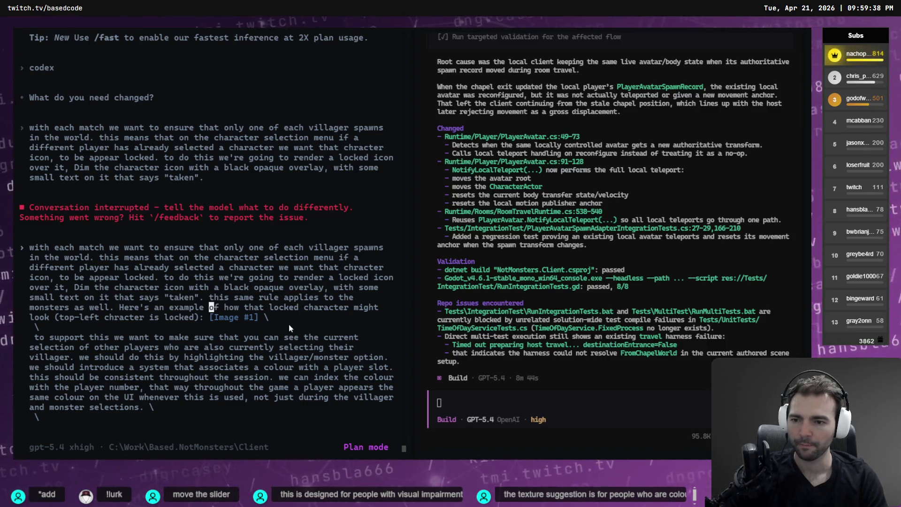
key(ctrl+Left)
key(ctrl+Left)
key(ctrl+Left)
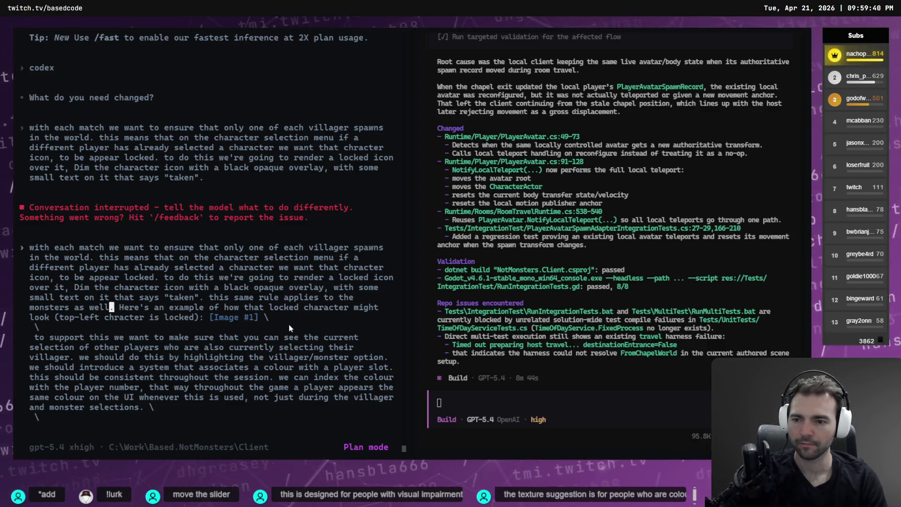
key(Right)
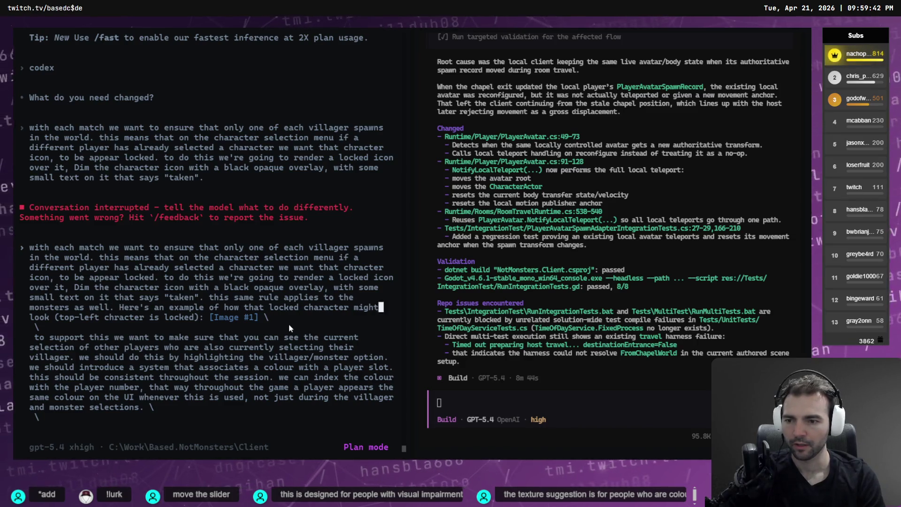
key(super+h)
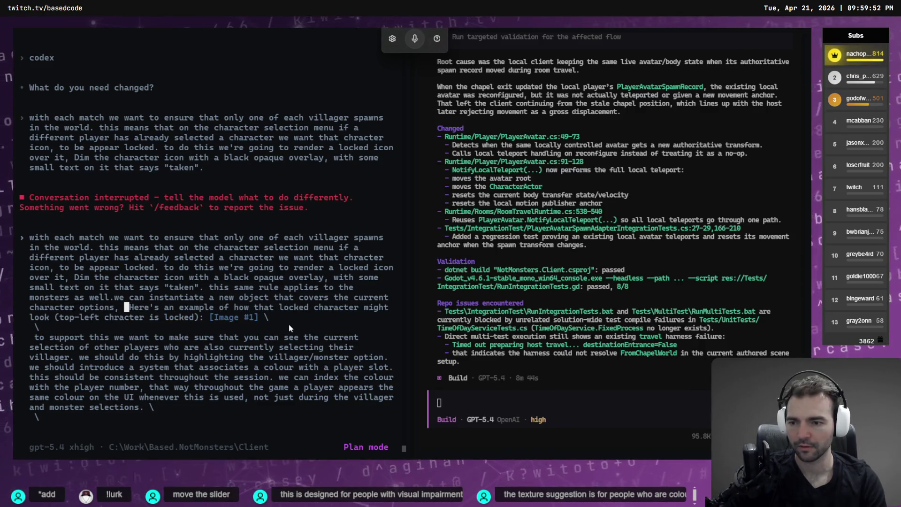
key(ctrl+super)
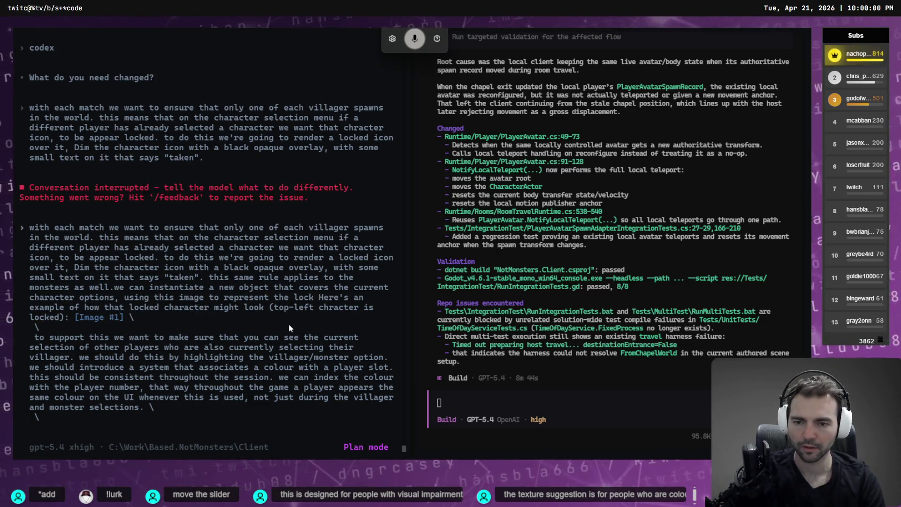
Attach the Lock image to the prompt as Image #2 and move to the prompt's end.
text(@L )
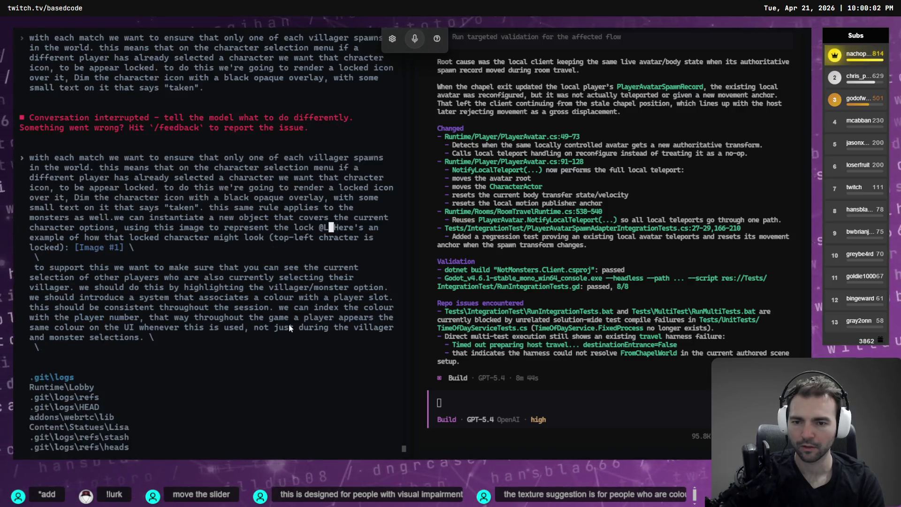
text(ock)
key(Return)
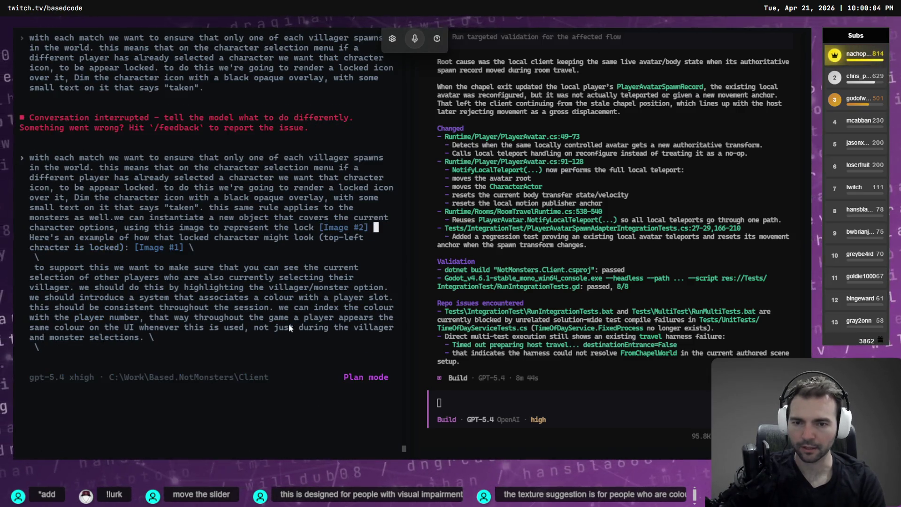
text(.)
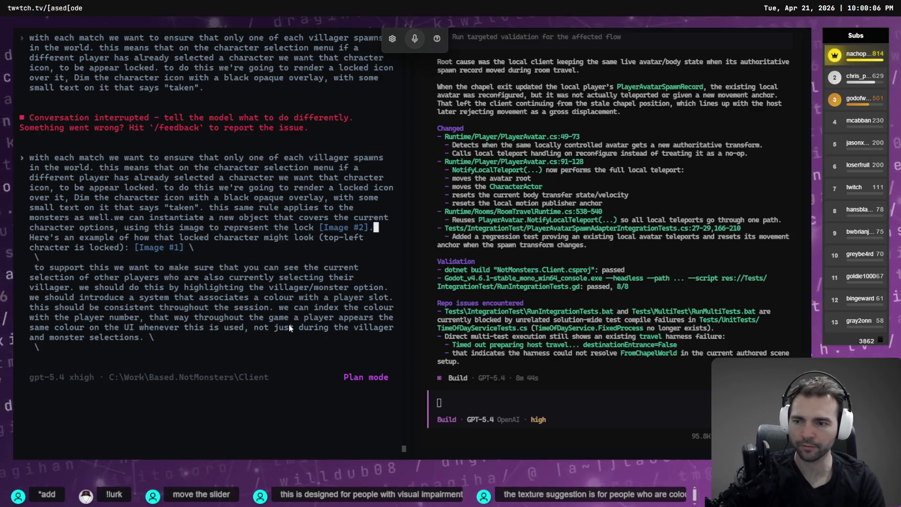
key(Down)
key(Down)
key(Down)
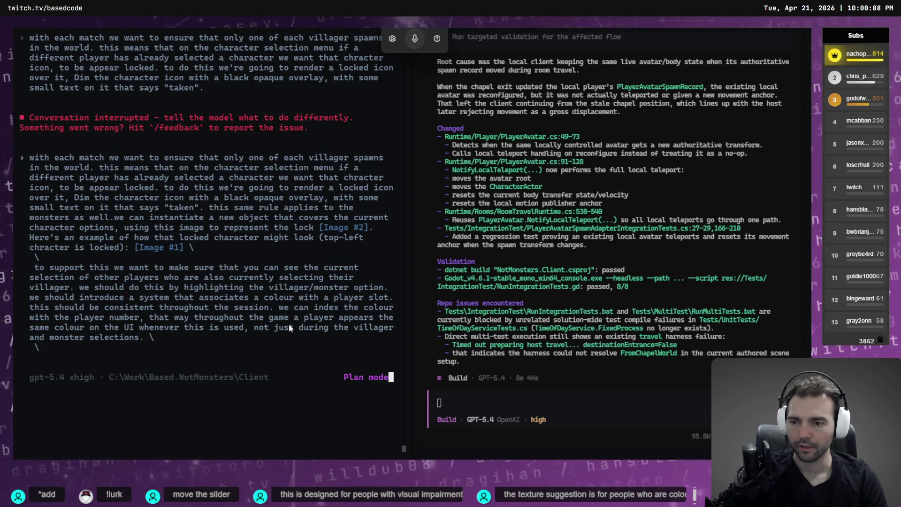
key(Down)
key(Down)
key(Down)
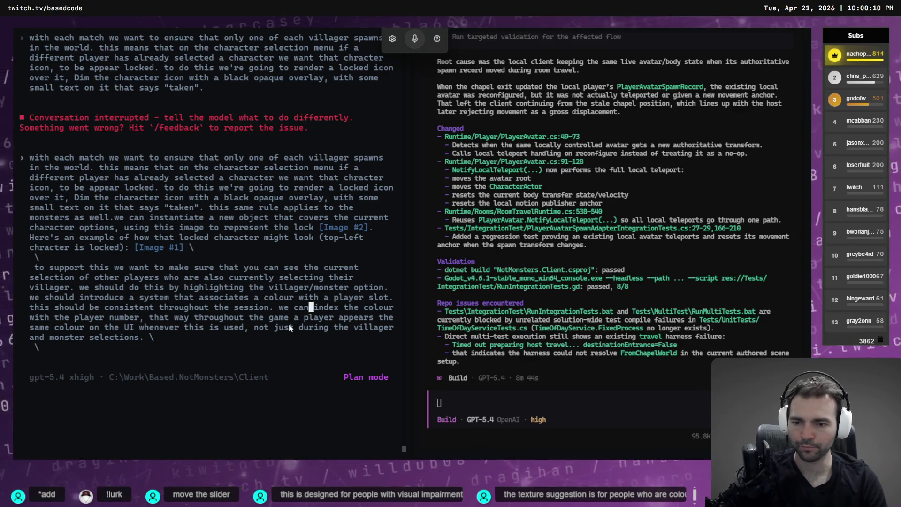
key(Down)
key(ctrl+Right)
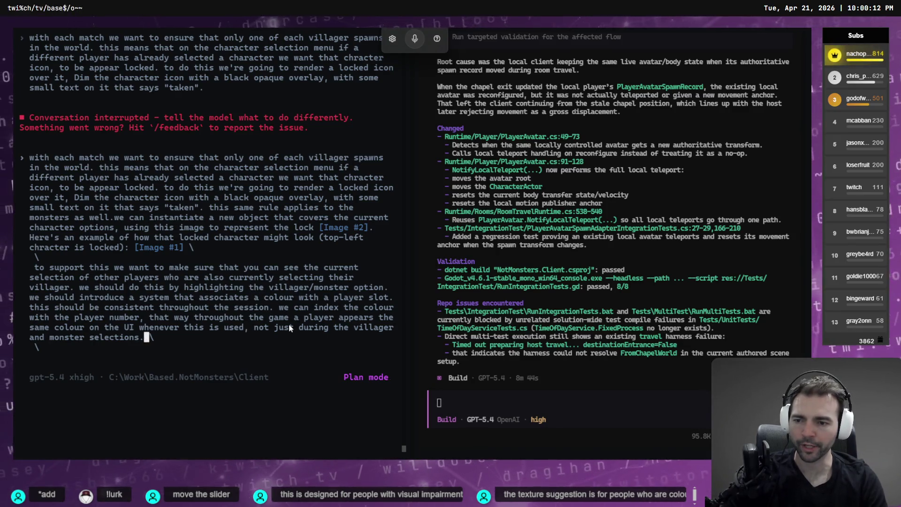
key(Right)
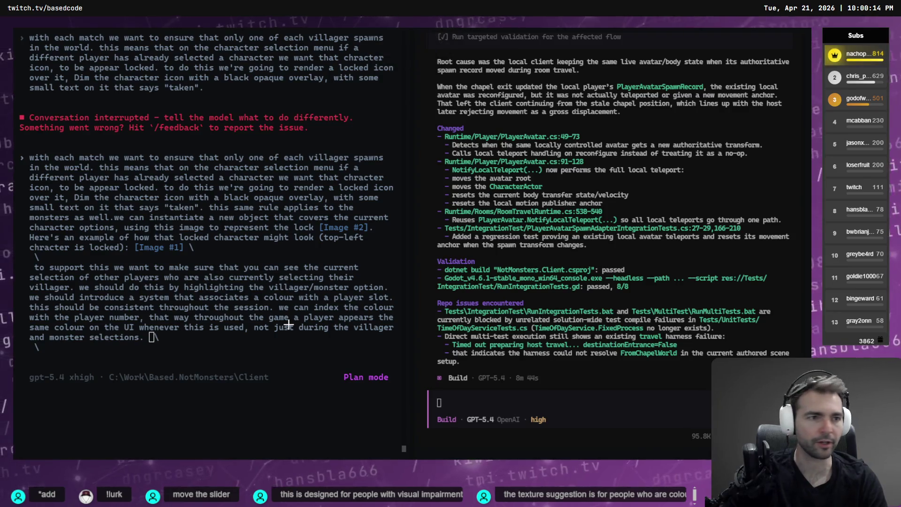
key(alt+Tab)
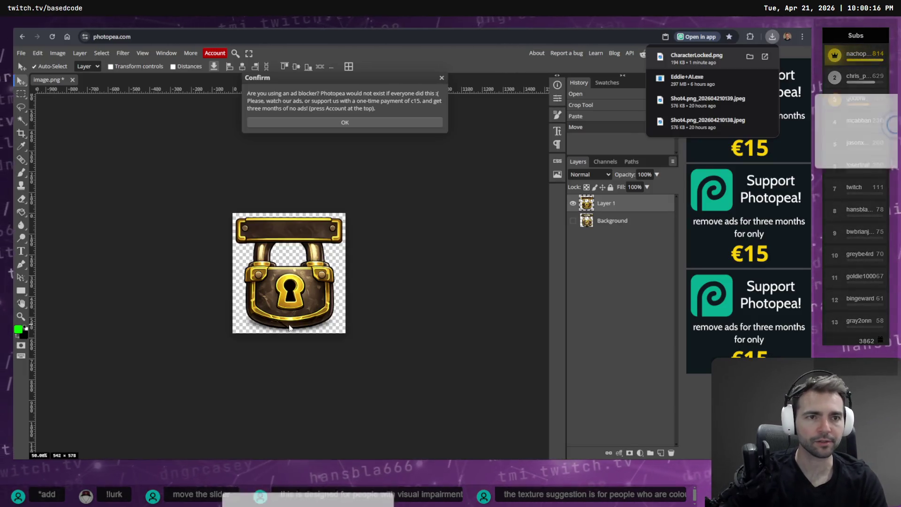
Dictate that the chosen colours must comply with the contrast checker's standards.
key(ctrl+Tab)
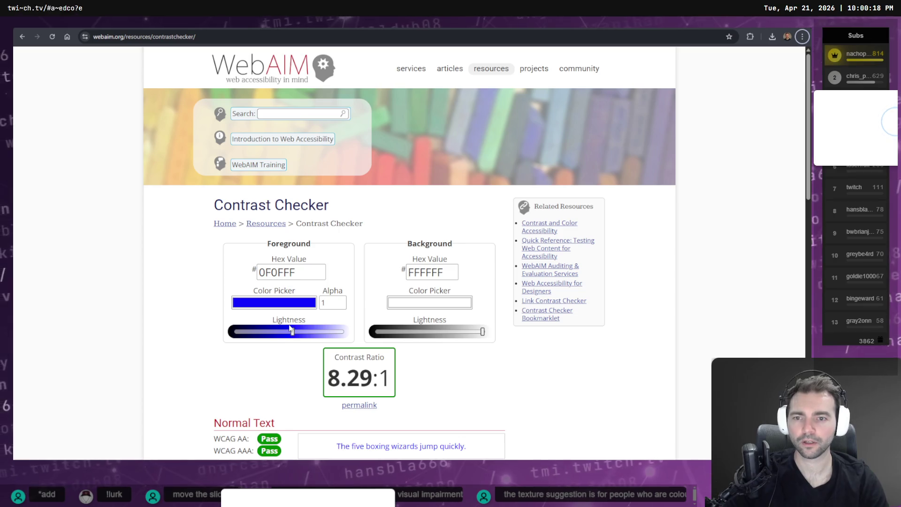
scroll(136, 235, down, 5)
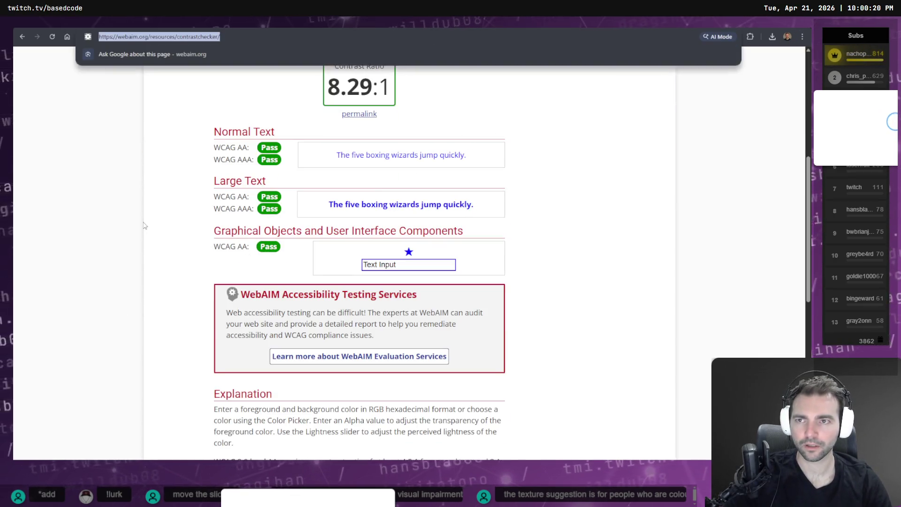
key(alt+Tab)
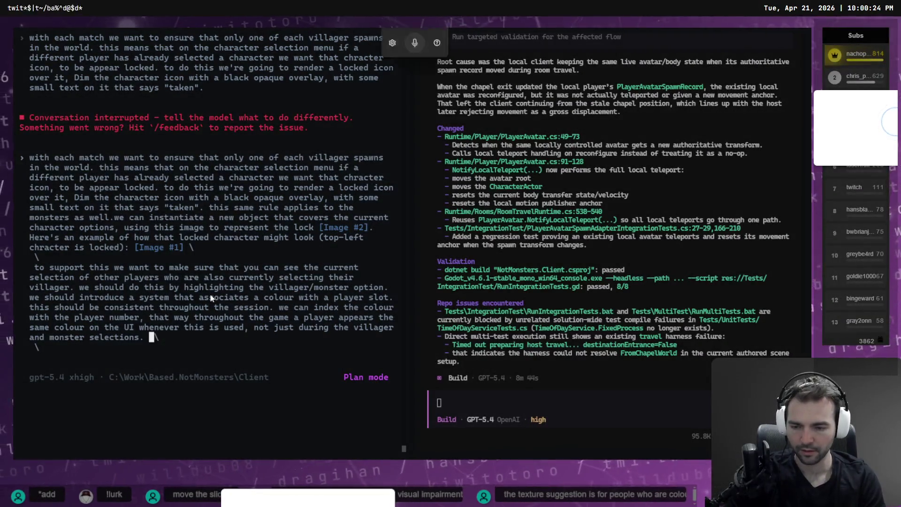
key(ctrl+super)
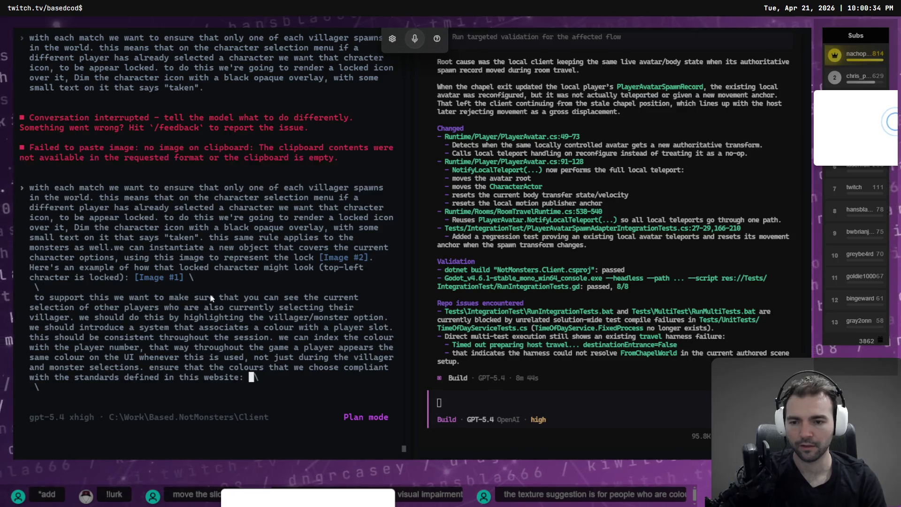
key(ctrl+v)
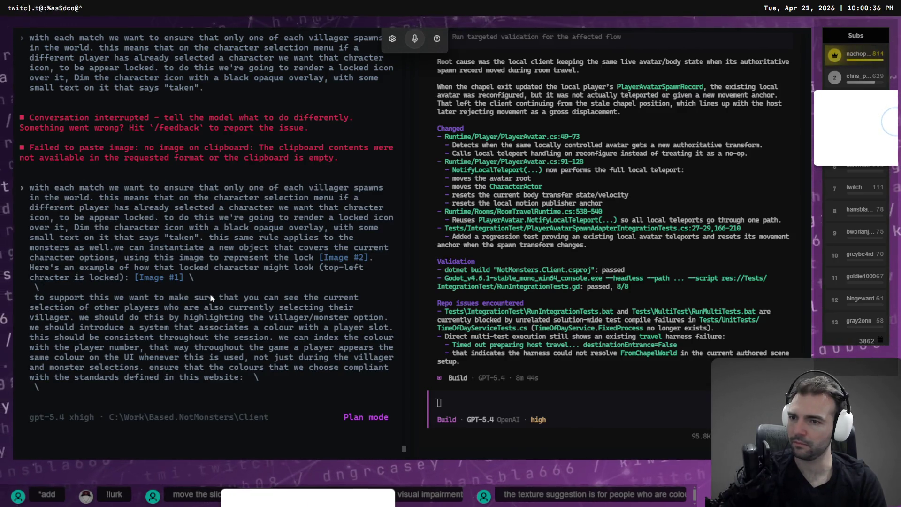
key(alt+Tab)
key(ctrl+l)
key(ctrl+c)
key(alt+Tab)
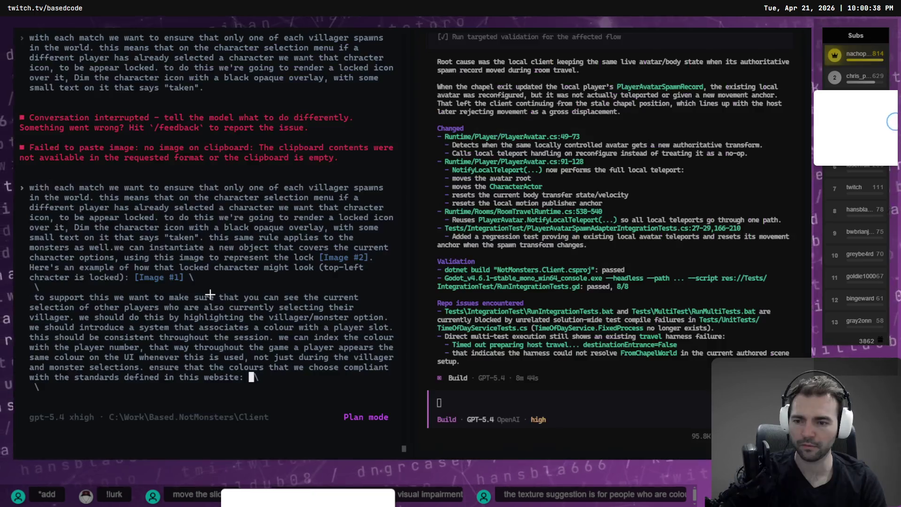
key(ctrl+v)
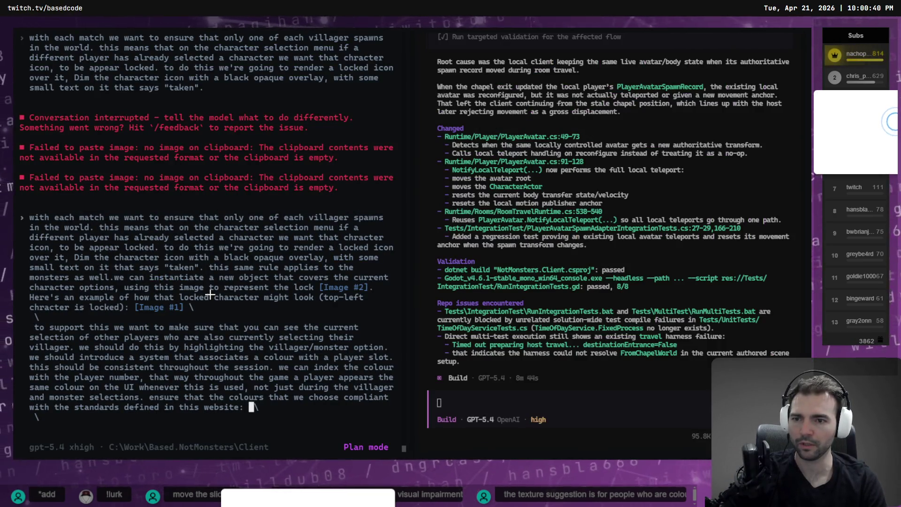
key(alt+Tab)
key(ctrl+l)
key(ctrl+c)
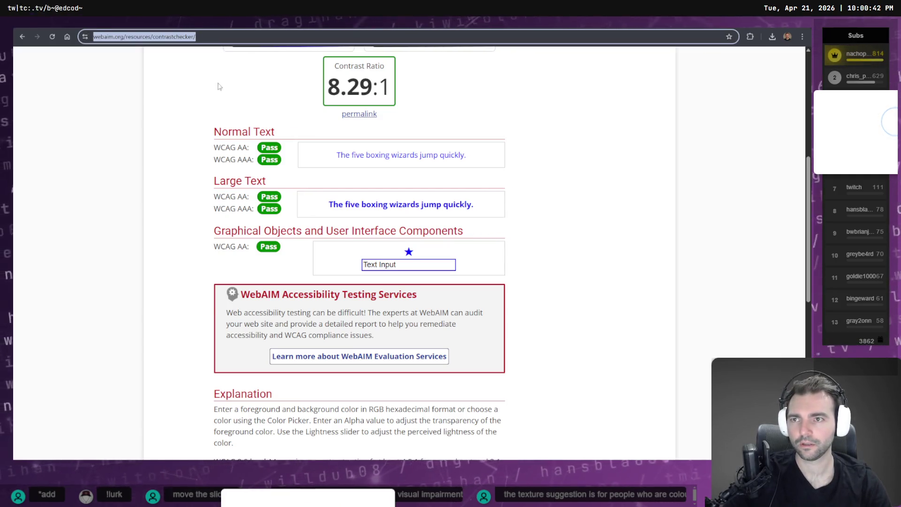
key(alt+Tab)
key(ctrl+v)
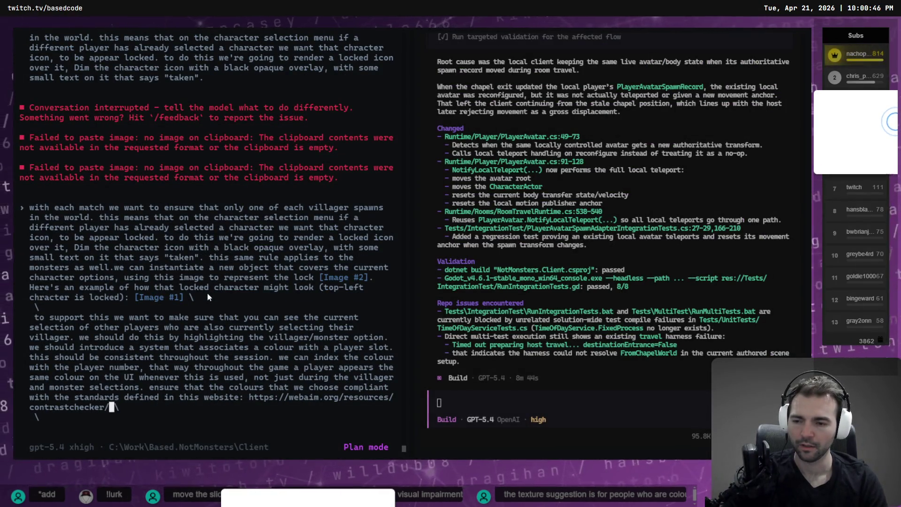
Add "we need a colour for each possible player slot... currently 15" and submit the plan request.
text(\)
key(Return)
text(\)
key(Return)
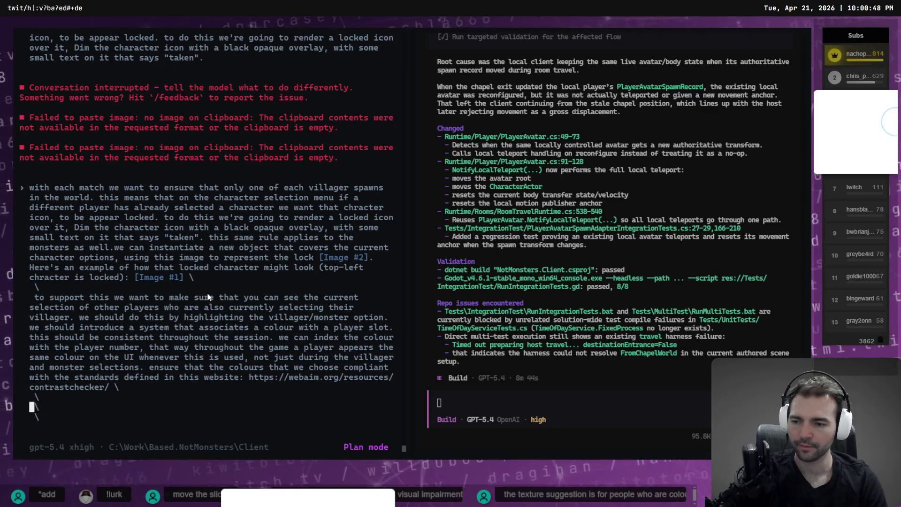
key(ctrl+super)
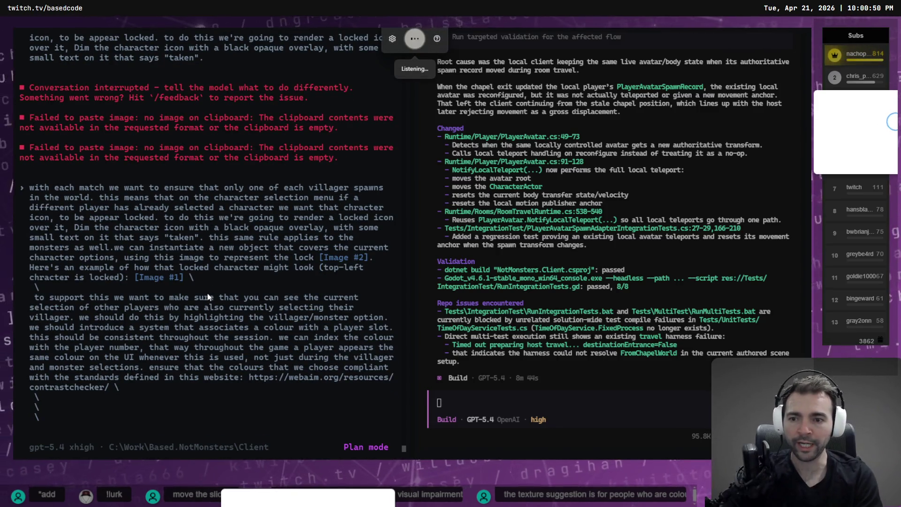
text(we need a colour for)
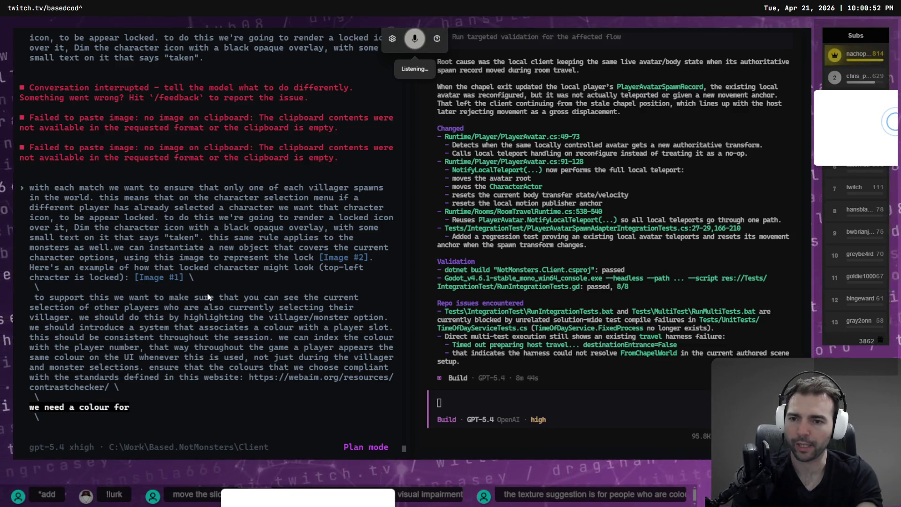
text( each possible player slide in the game)
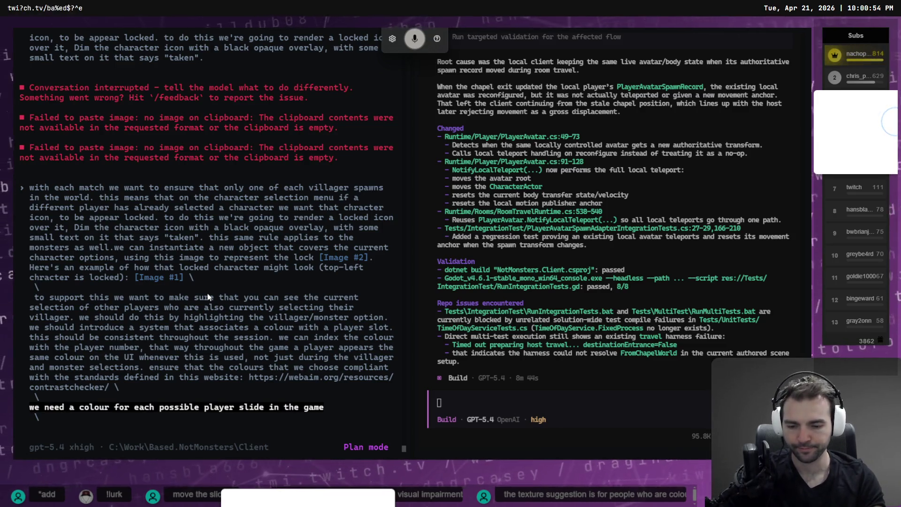
text(, which)
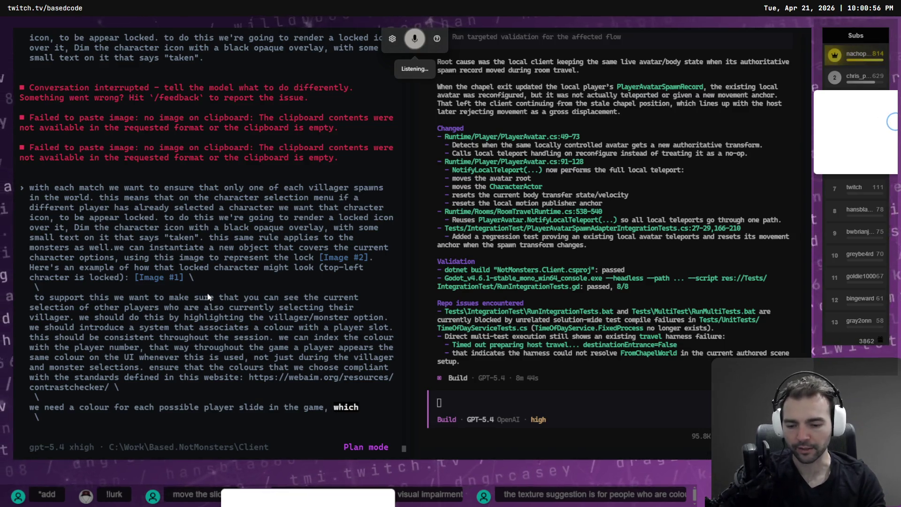
text( is currently 15.)
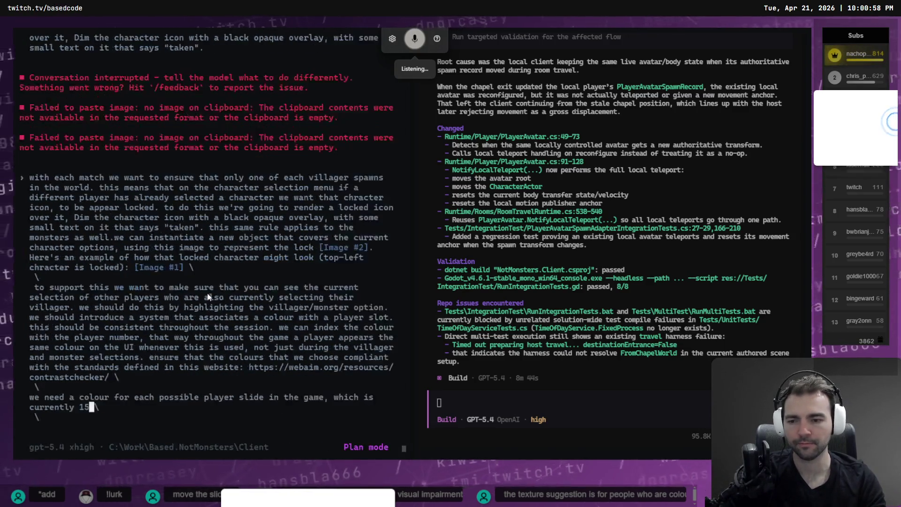
key(BackSpace)
key(BackSpace)
key(BackSpace)
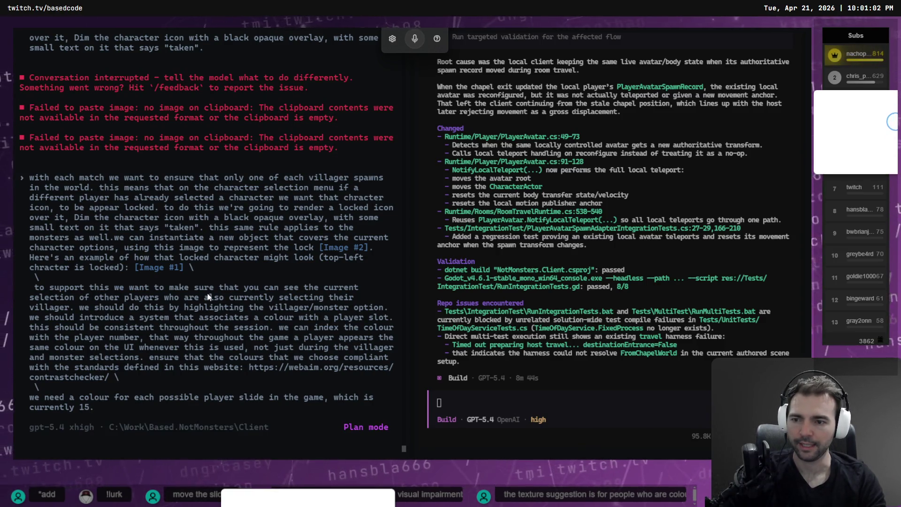
key(Return)
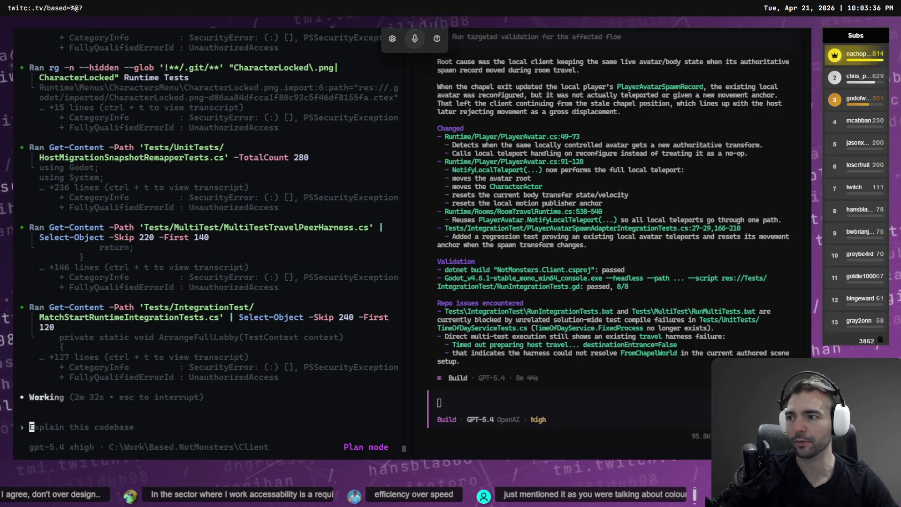
key(alt+Tab)
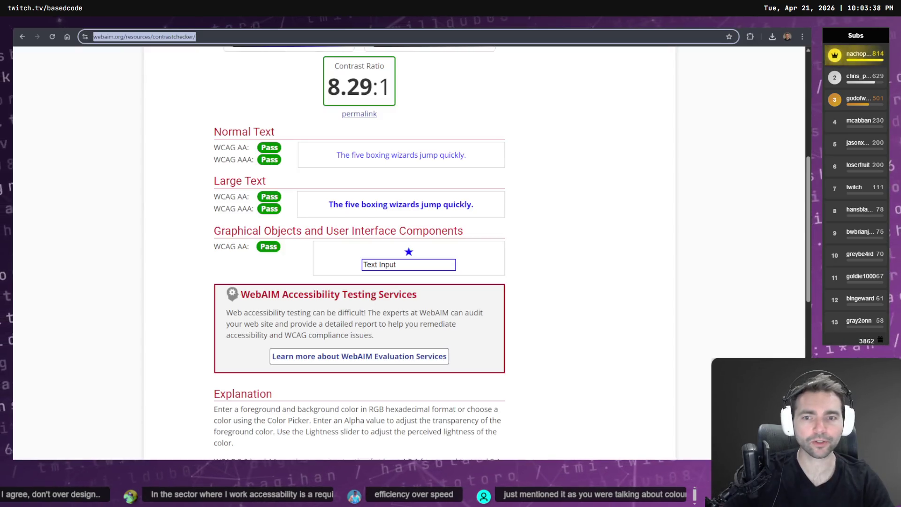
Try grey foreground colours against white with the Foreground Lightness slider.
scroll(467, 217, down, 2)
scroll(390, 246, up, 4)
scroll(390, 246, up, 1)
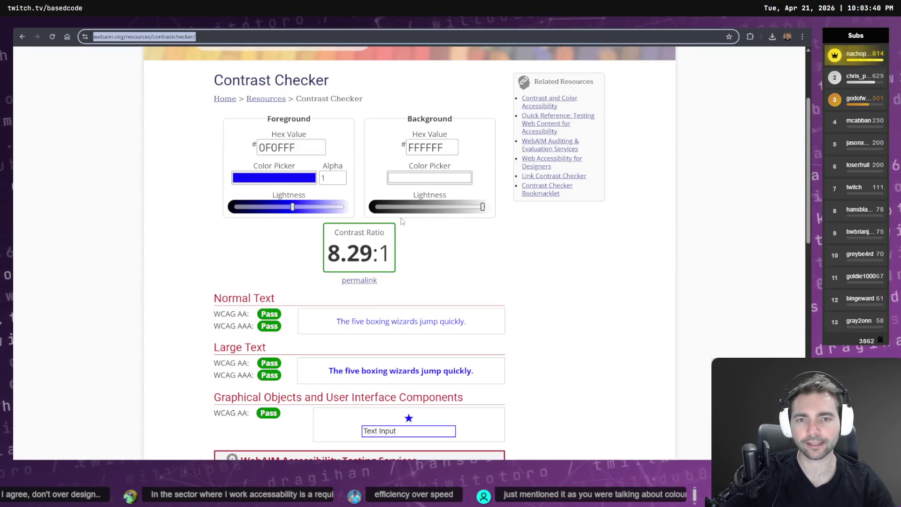
drag(292, 207, 234, 206)
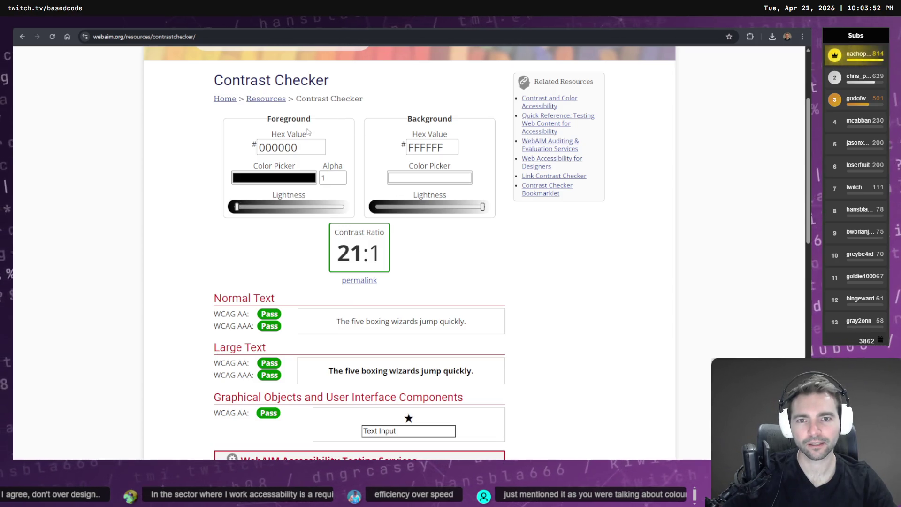
mouse_move(255, 207)
mouse_down()
mouse_move(280, 209)
mouse_move(234, 211)
mouse_move(333, 212)
mouse_move(272, 220)
mouse_up()
scroll(301, 428, down, 3)
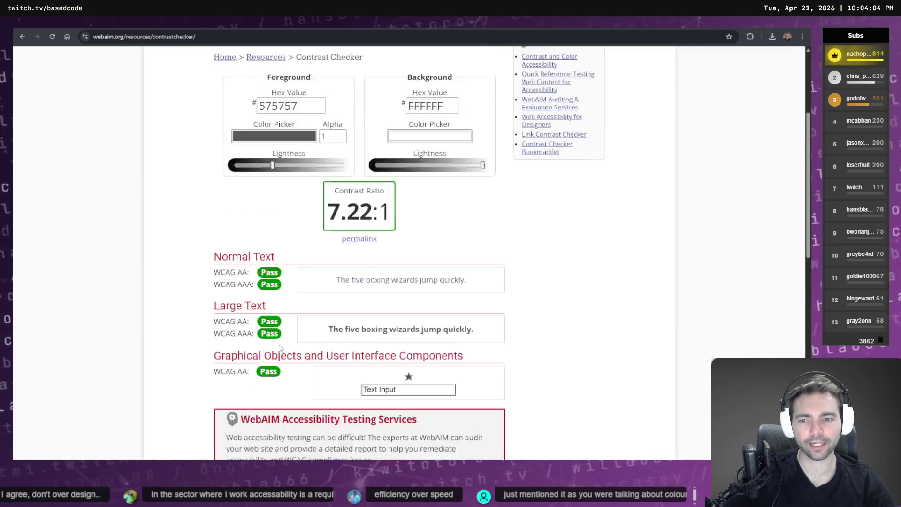
scroll(262, 225, up, 6)
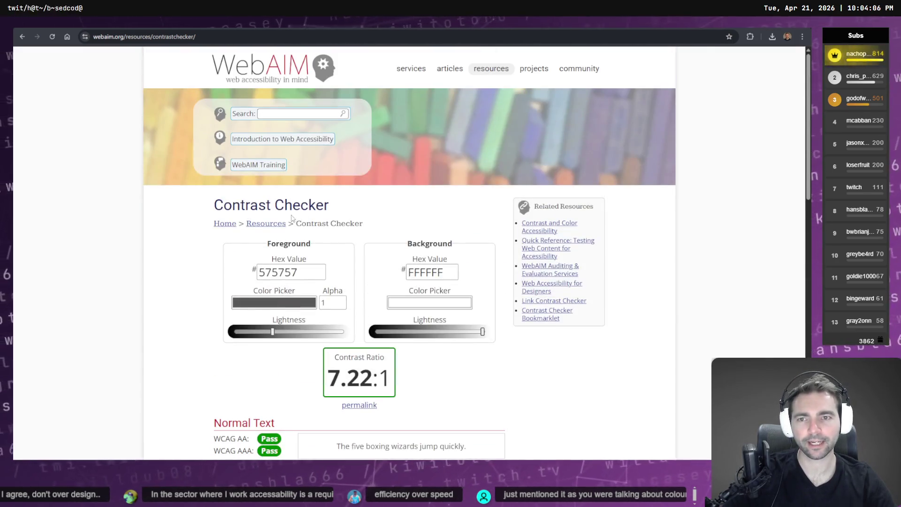
Enter hex values like FFFF00, then darken to 575700, which passes at 7.58:1.
double_click(313, 279)
drag(272, 331, 291, 331)
double_click(300, 271)
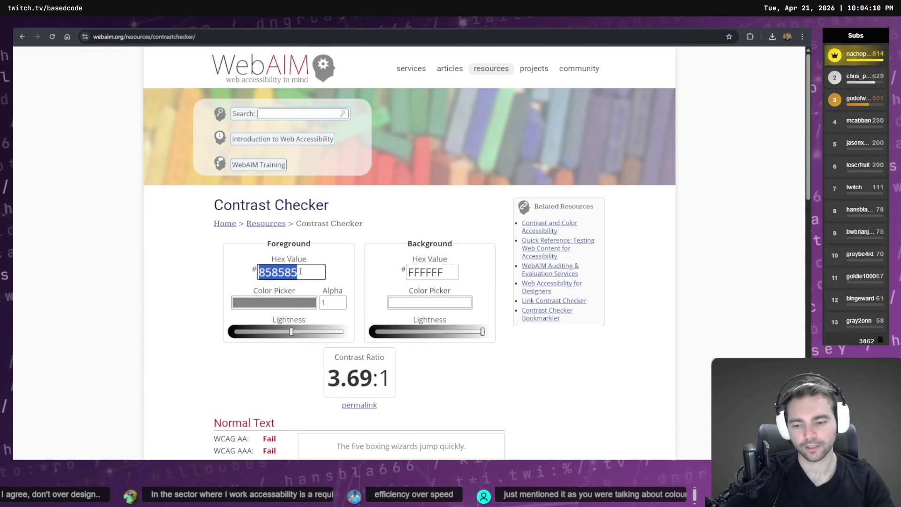
text(FFFF00)
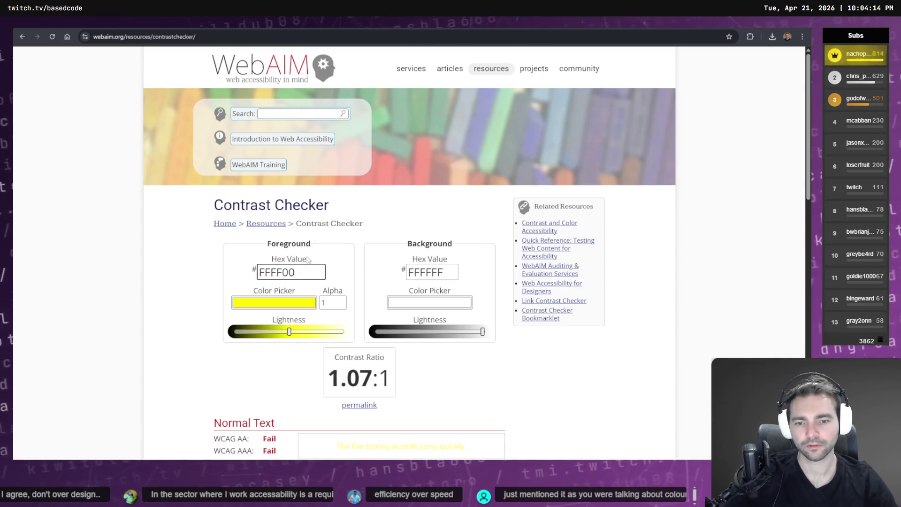
scroll(321, 266, down, 3)
drag(289, 166, 255, 165)
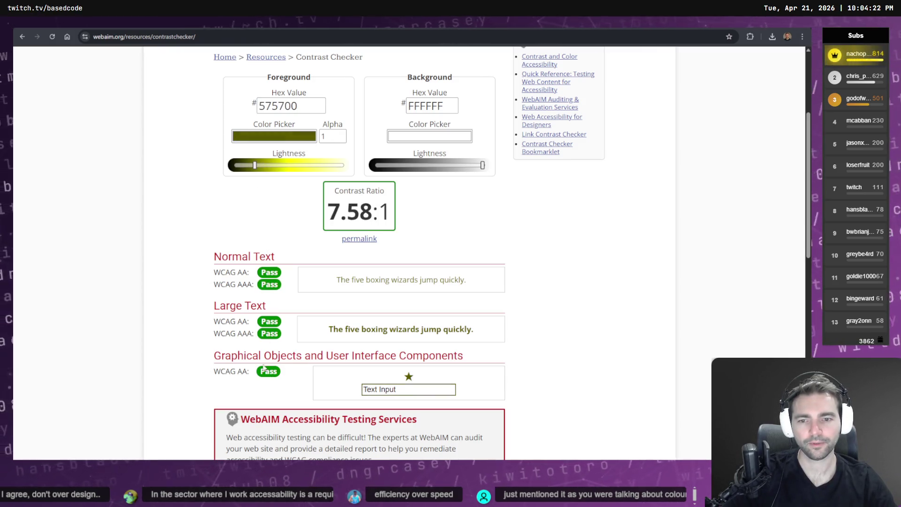
scroll(403, 373, down, 6)
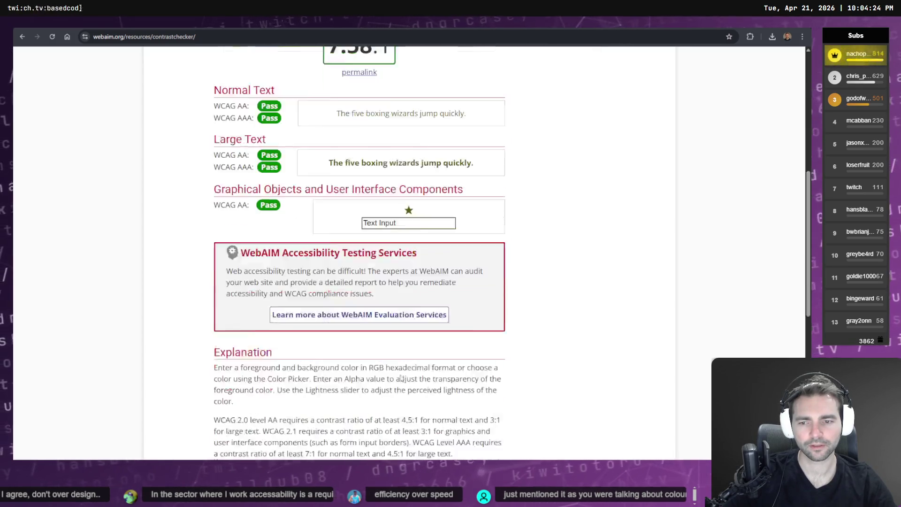
scroll(402, 373, down, 5)
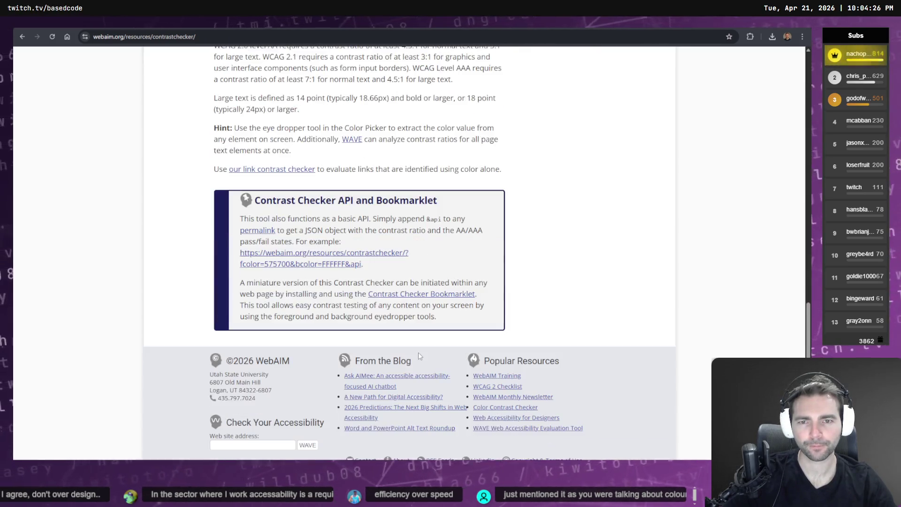
scroll(418, 360, up, 15)
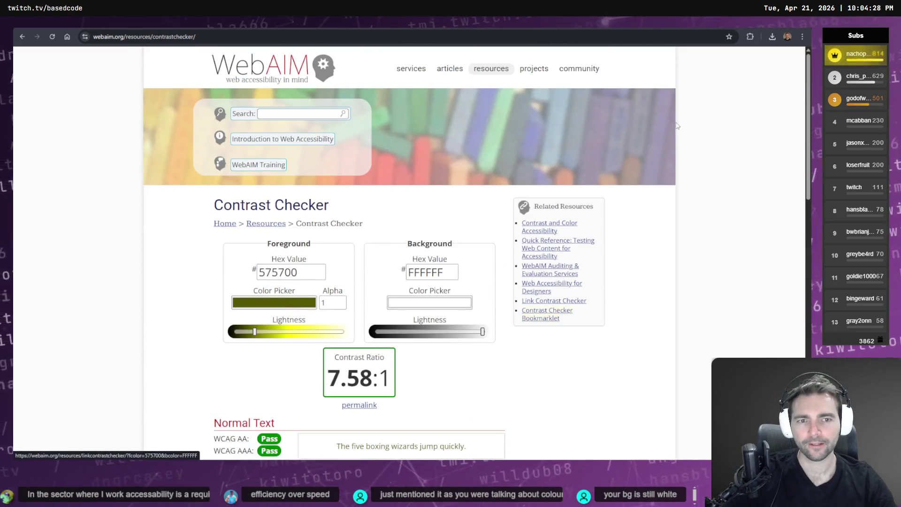
key(alt+Tab)
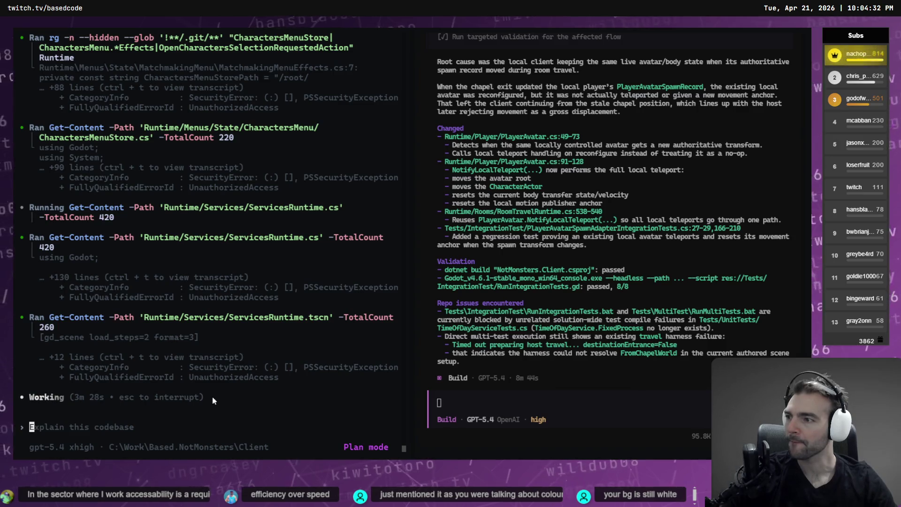
Test the 575700 foreground against lighter backgrounds, then a 000000 black background.
key(alt+Tab)
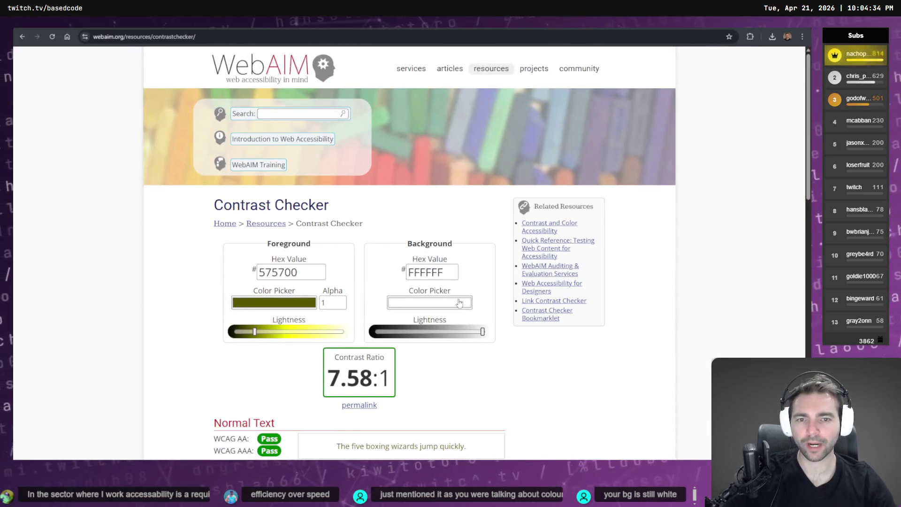
mouse_move(483, 331)
mouse_down()
mouse_move(379, 338)
mouse_move(466, 341)
mouse_up()
scroll(450, 202, down, 3)
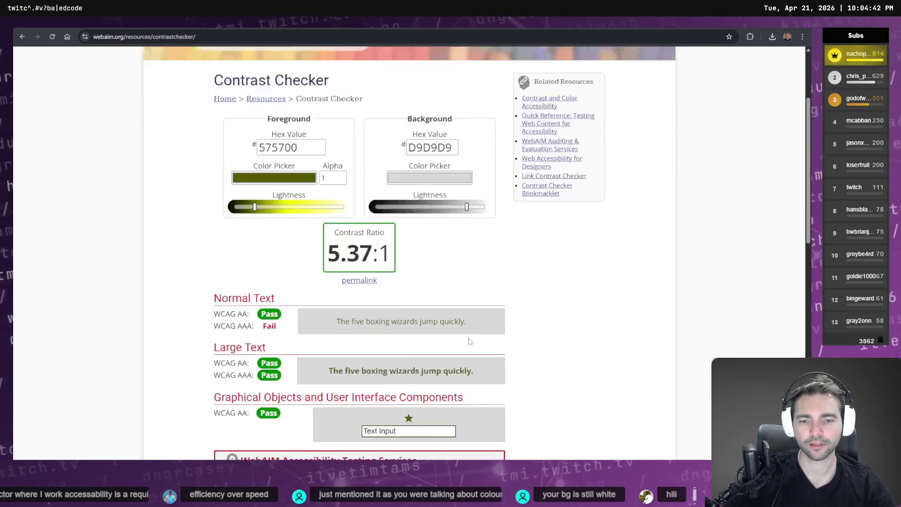
drag(466, 165, 479, 167)
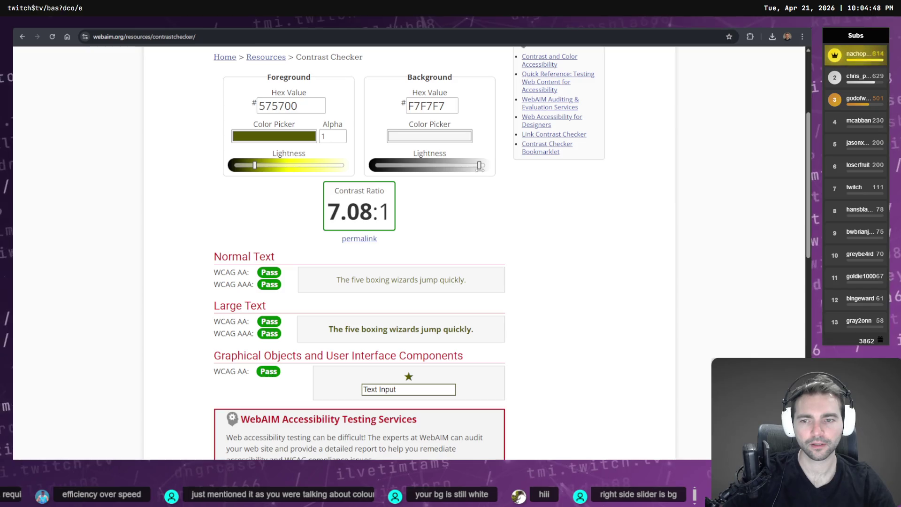
triple_click(218, 285)
click(224, 284)
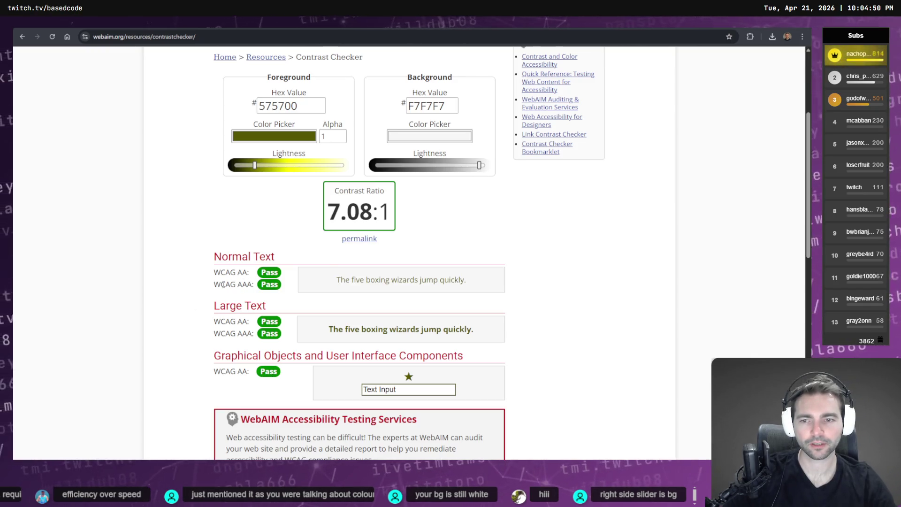
drag(223, 283, 250, 283)
drag(479, 166, 373, 178)
mouse_move(255, 165)
mouse_down()
mouse_move(290, 165)
mouse_move(229, 166)
mouse_up()
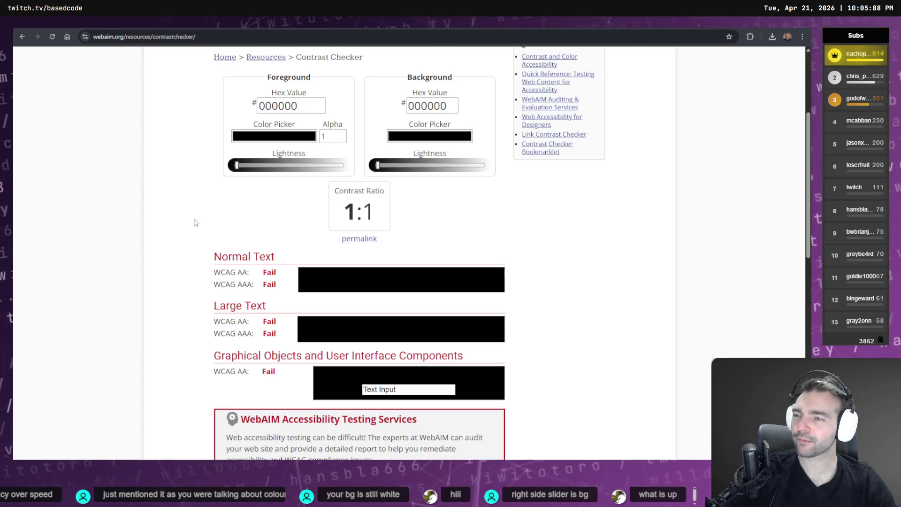
key(ctrl+Tab)
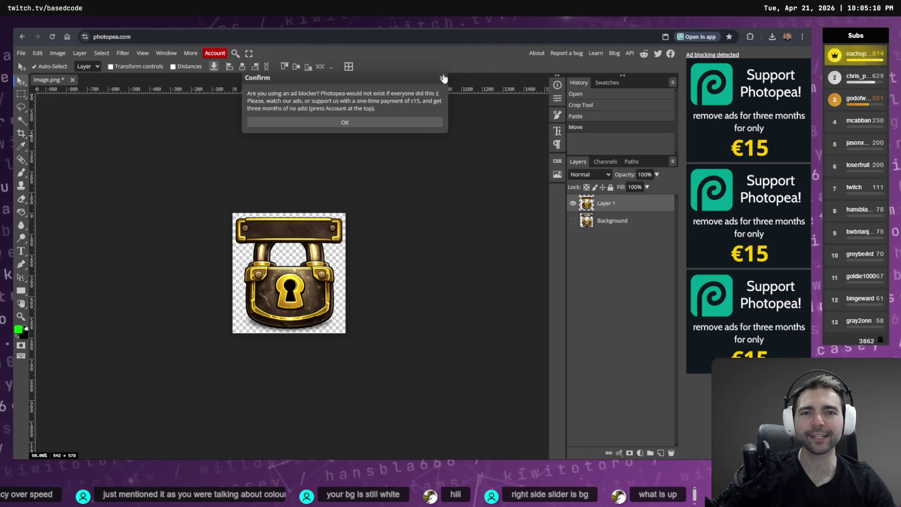
Close Photopea's ad-blocker notice covering the padlock image and go to the ChatGPT chat.
click(443, 78)
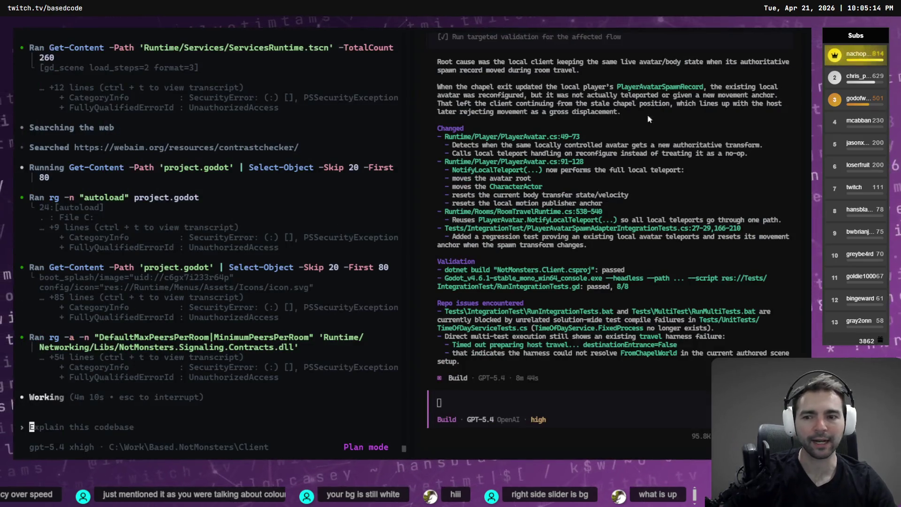
key(alt+Tab)
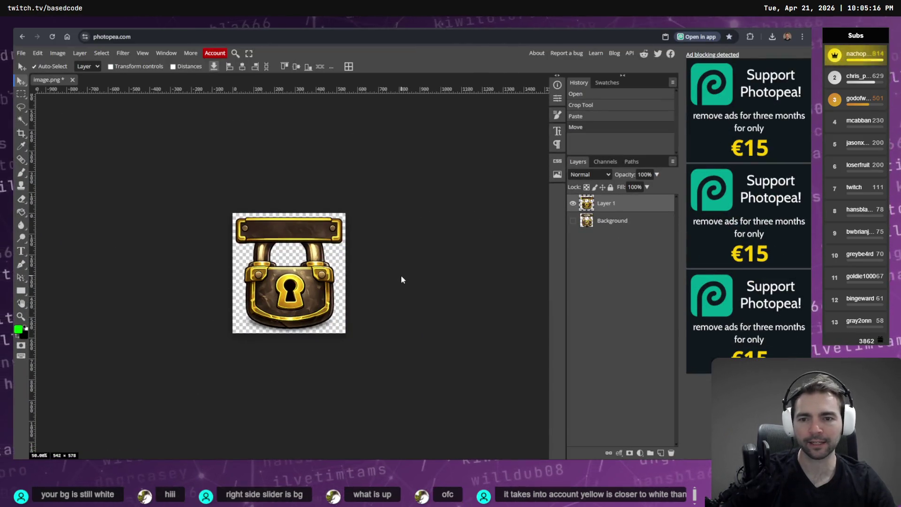
key(ctrl+Tab)
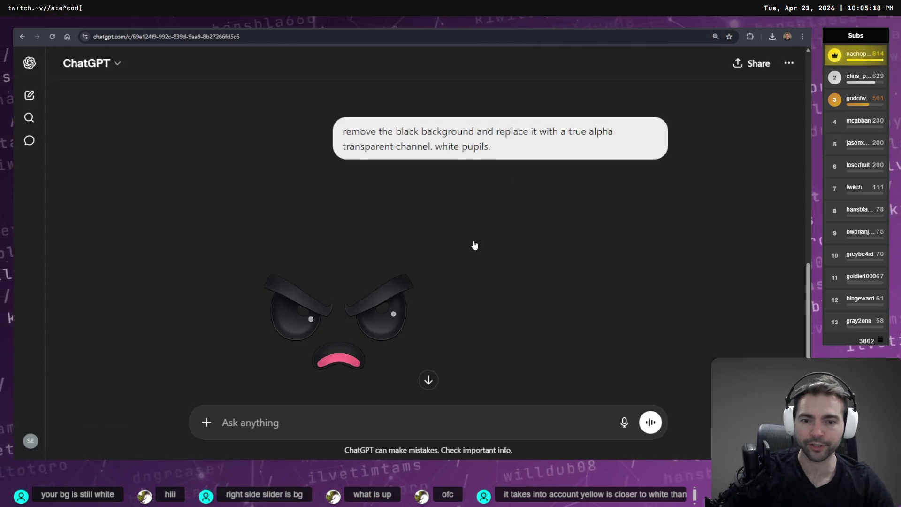
Open the Character selection menu image and dictate an edit outlining others' selected characters in colour.
click(472, 243)
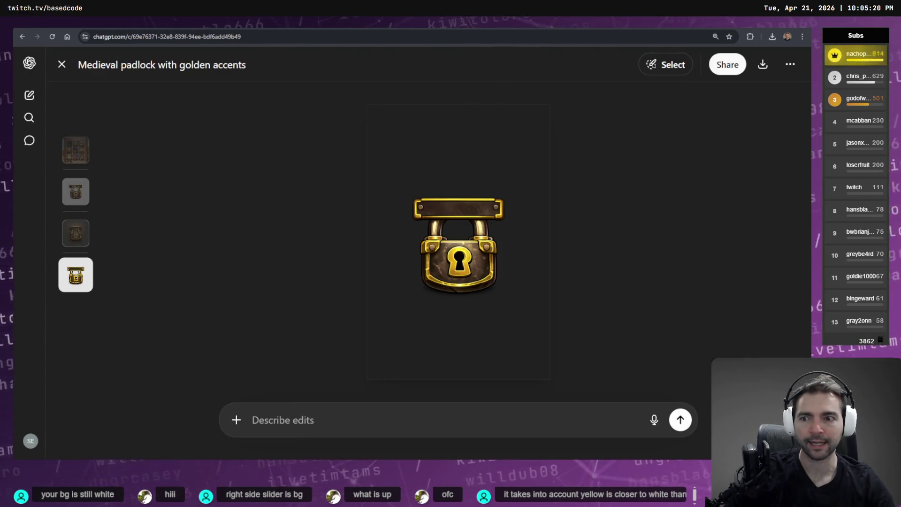
click(76, 150)
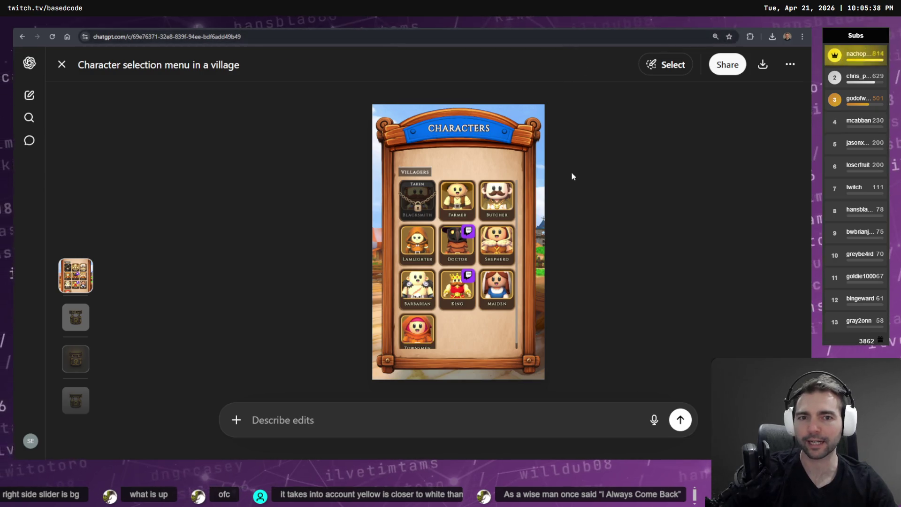
key(alt+Tab)
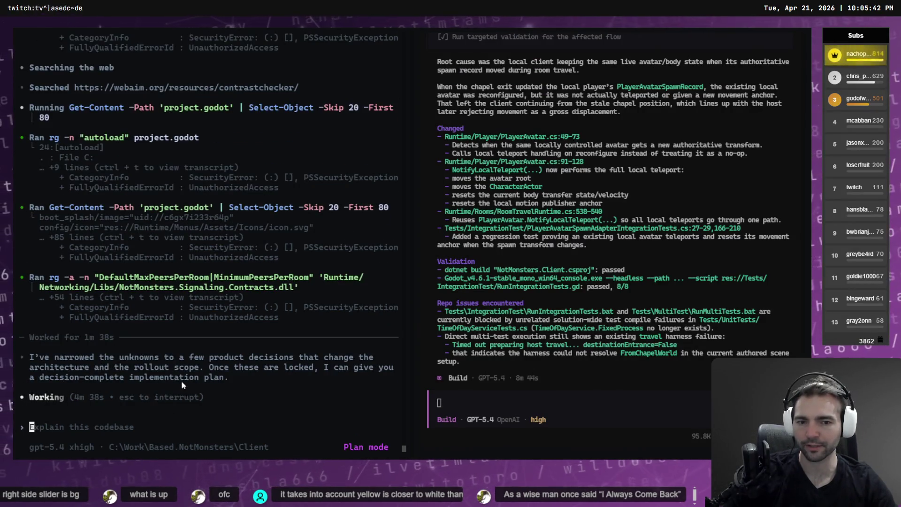
key(alt+Tab)
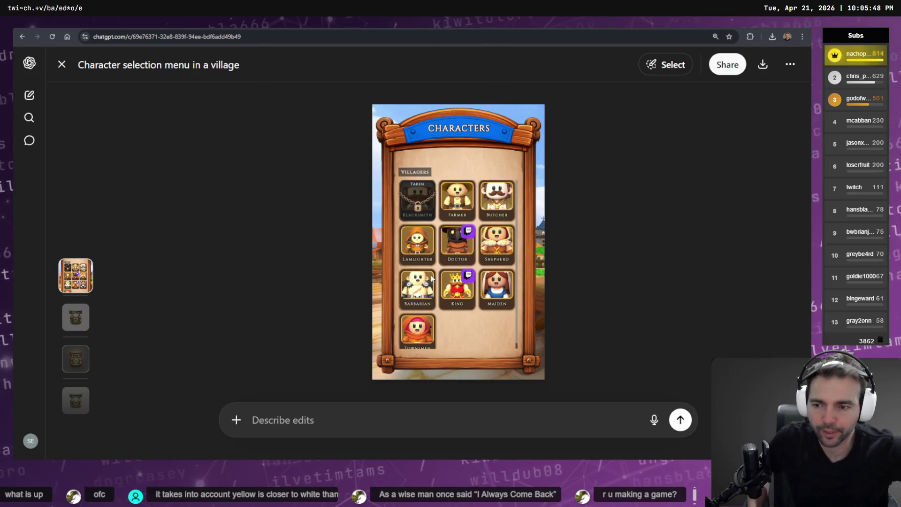
key(super+h)
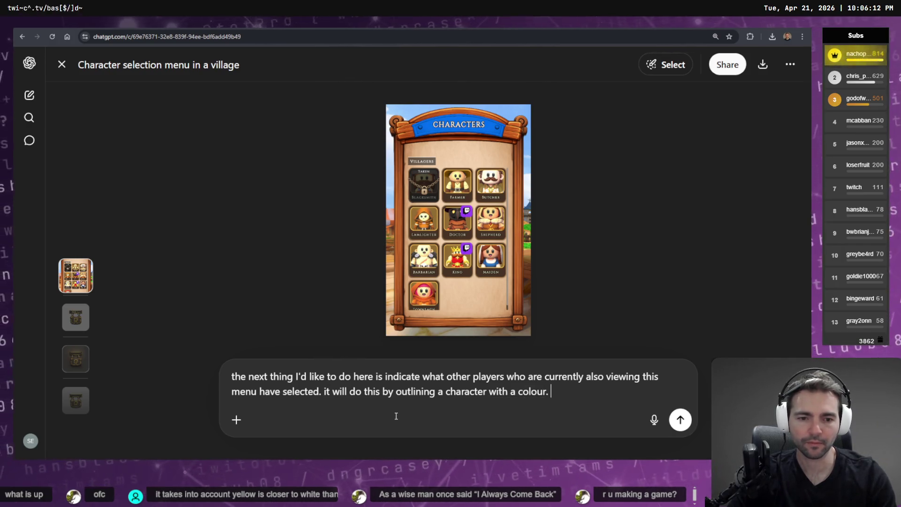
Finish dictating and send the coloured-outline request for the character menu mockup.
key(super+h)
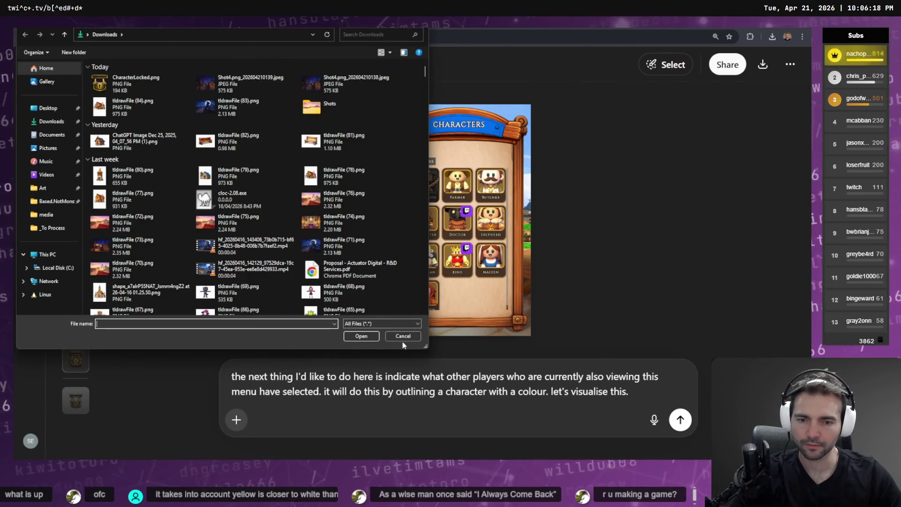
key(Escape)
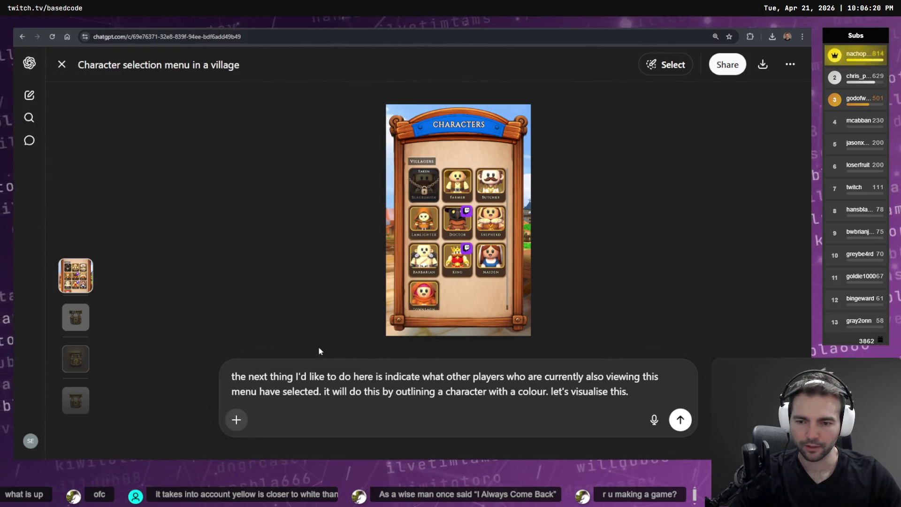
key(Escape)
click(676, 417)
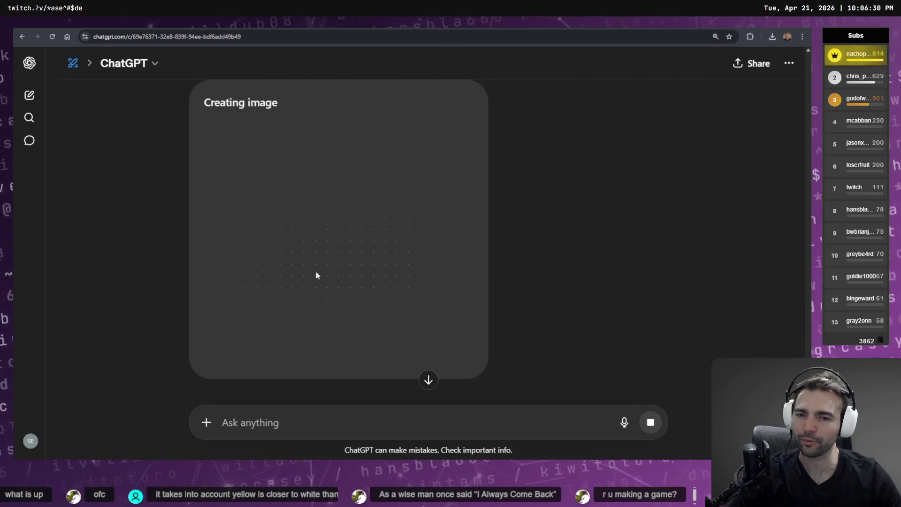
scroll(315, 275, up, 3)
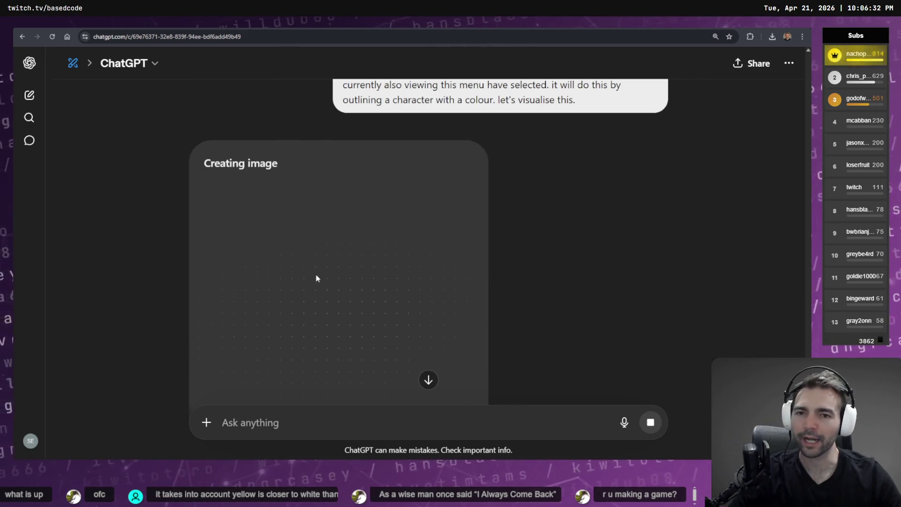
scroll(316, 278, down, 1)
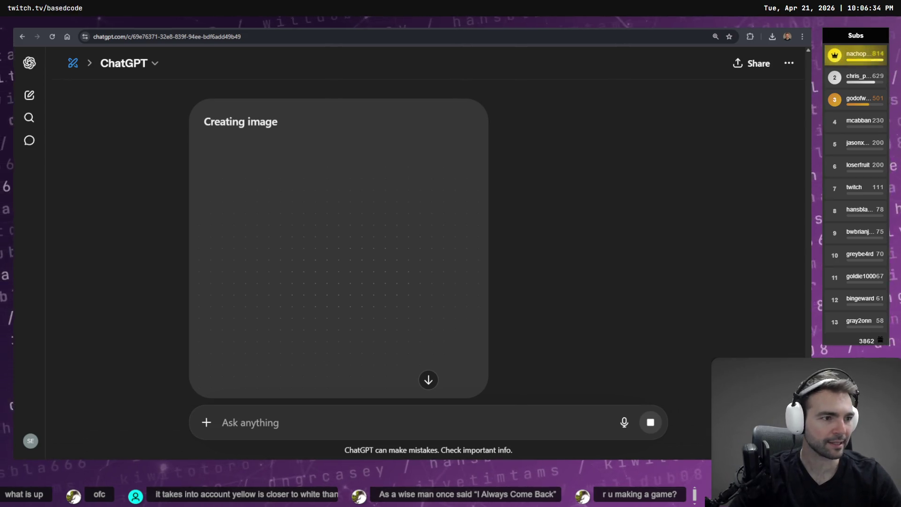
key(alt+Tab)
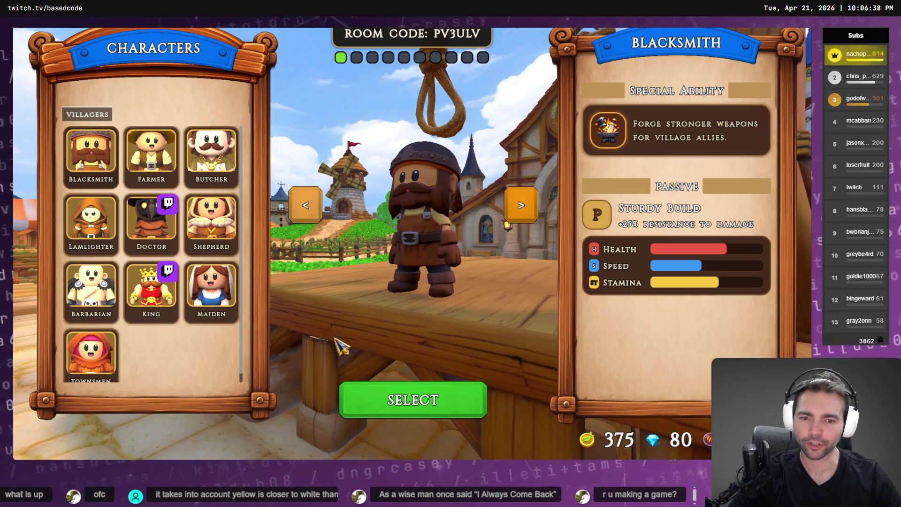
Preview the Butcher villager, then return to the main menu.
click(211, 155)
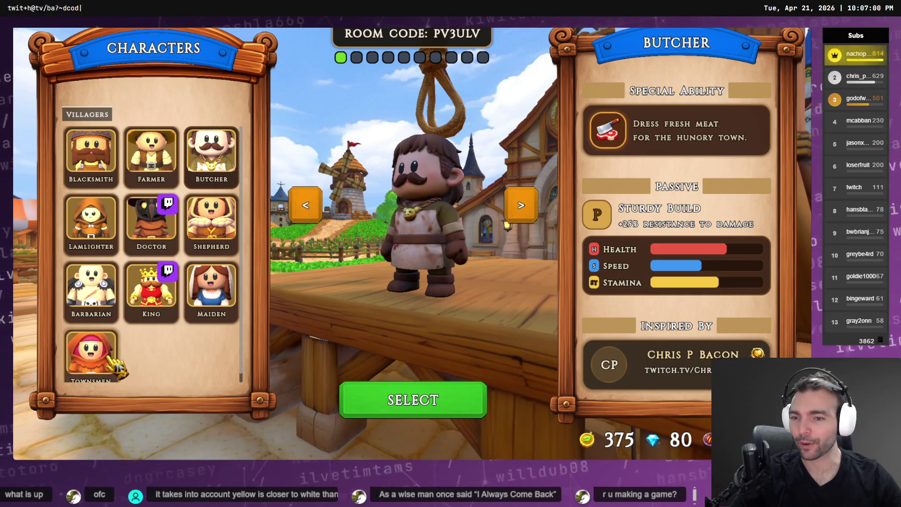
scroll(111, 362, down, 1)
key(Escape)
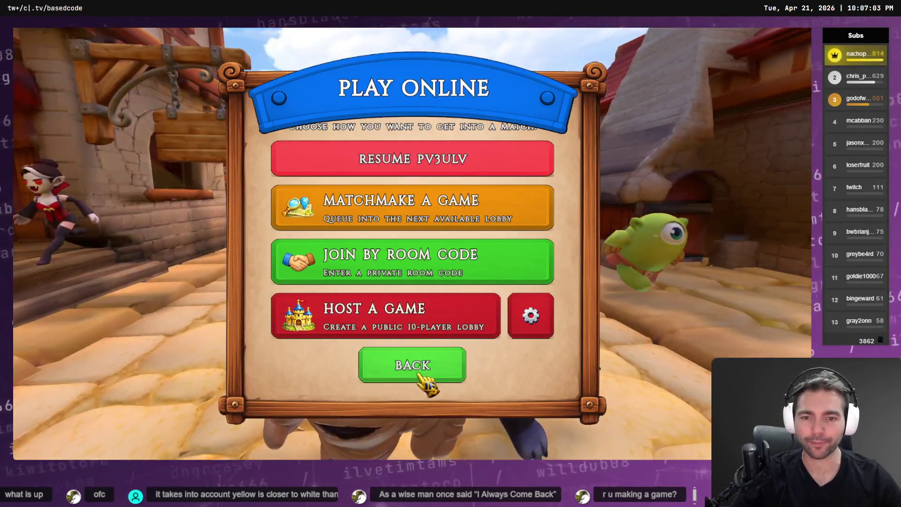
click(421, 374)
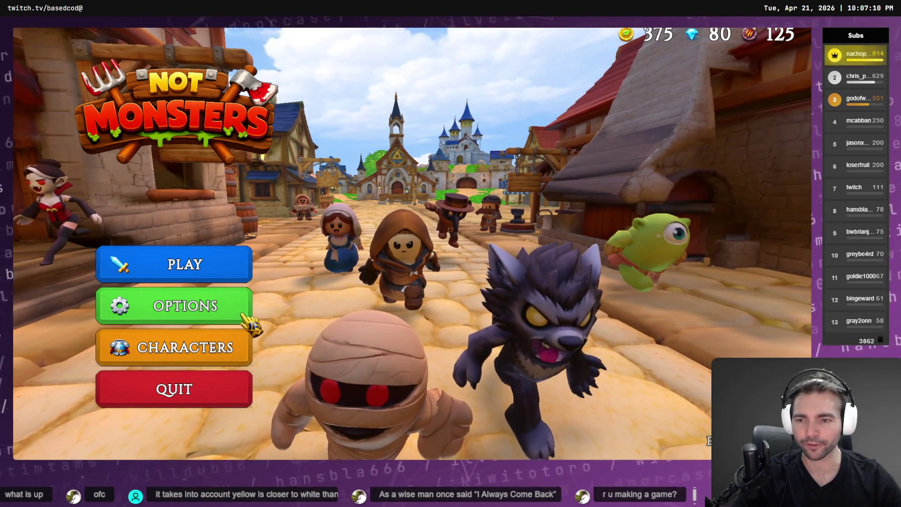
Preview the Alice, Newlyweds, Vampire, Worm, Skeleton and Cyclops monsters on the Characters screen.
click(231, 346)
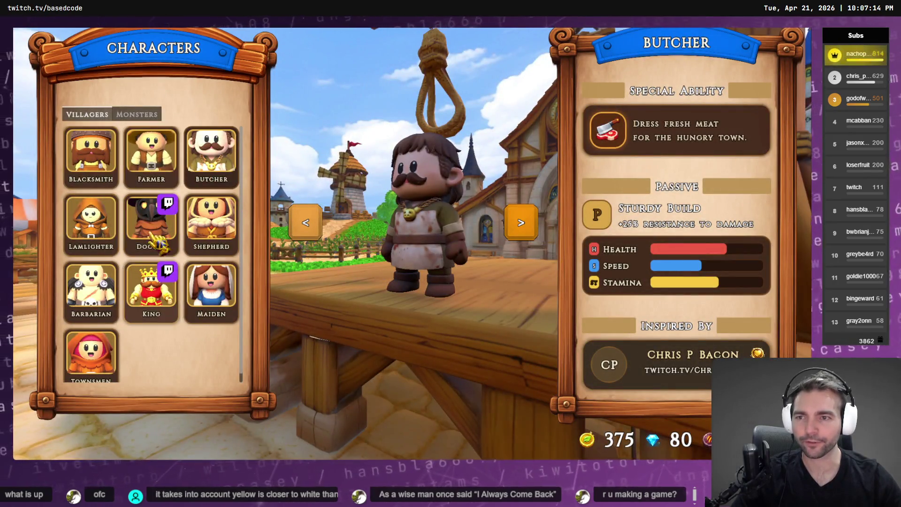
click(137, 114)
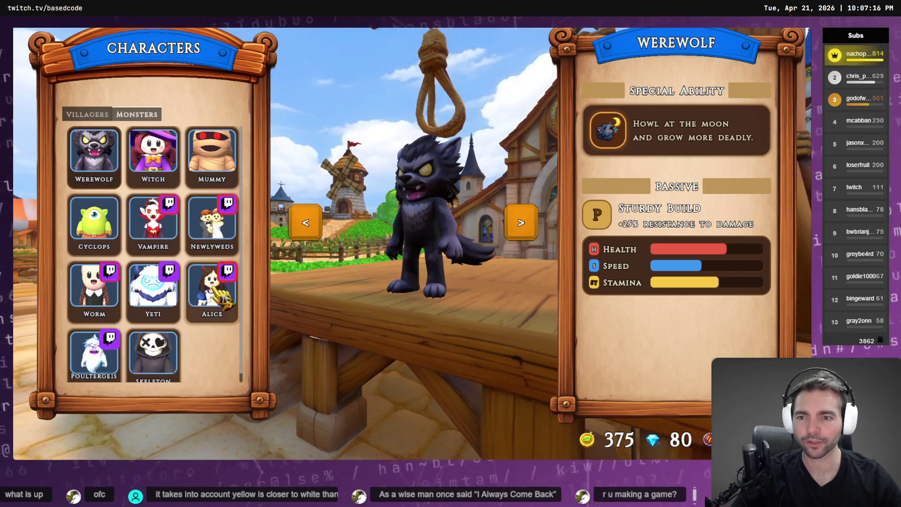
click(212, 289)
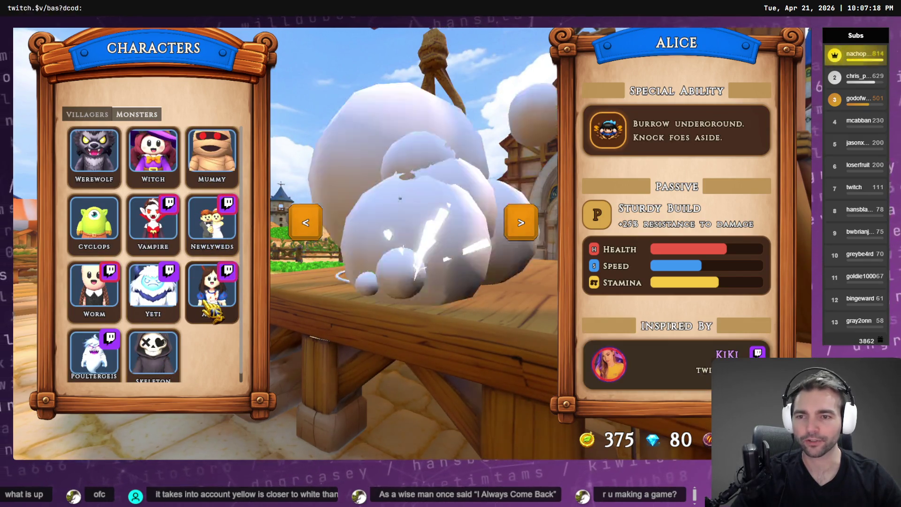
click(235, 228)
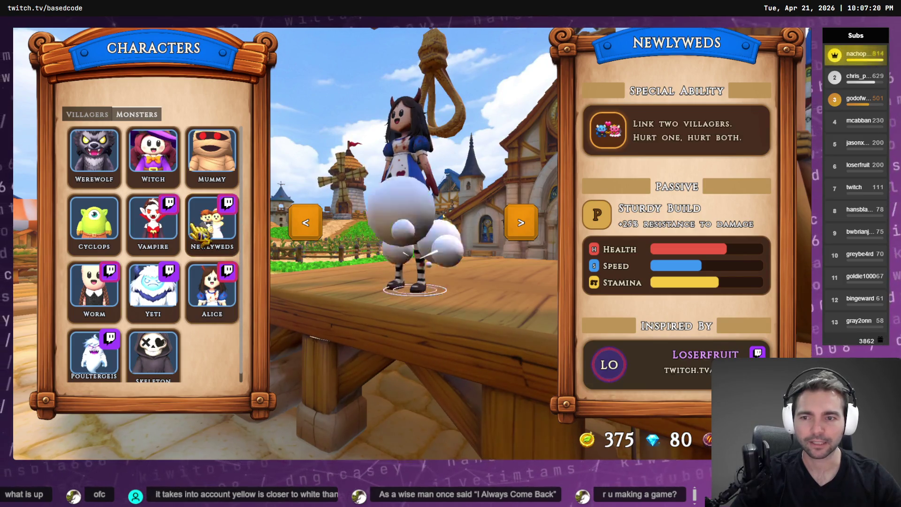
click(153, 220)
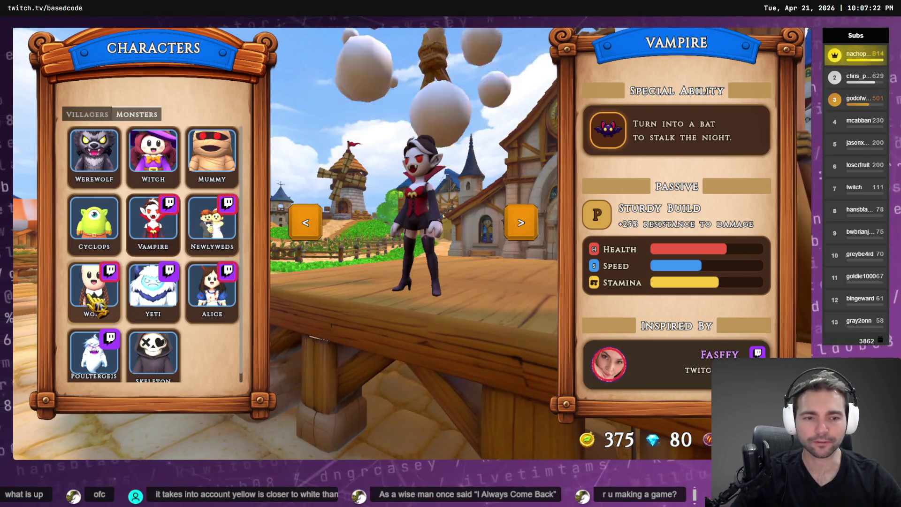
click(86, 309)
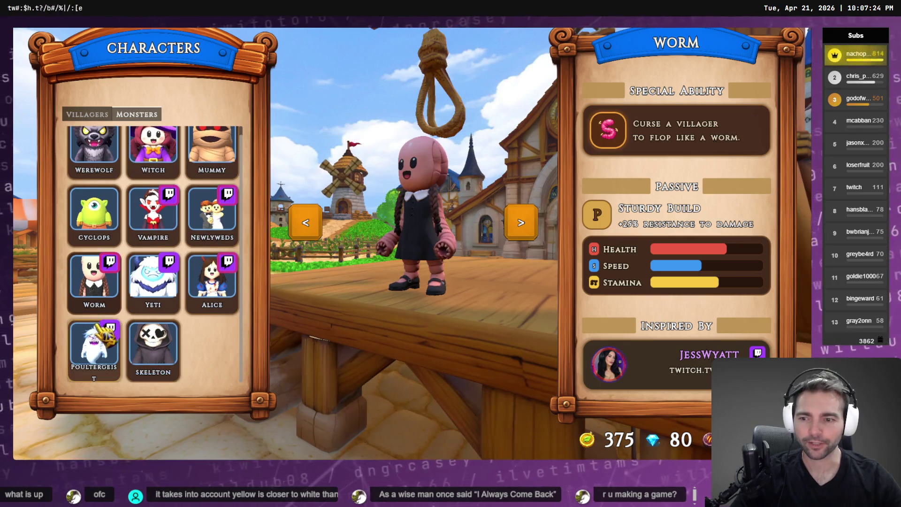
click(156, 358)
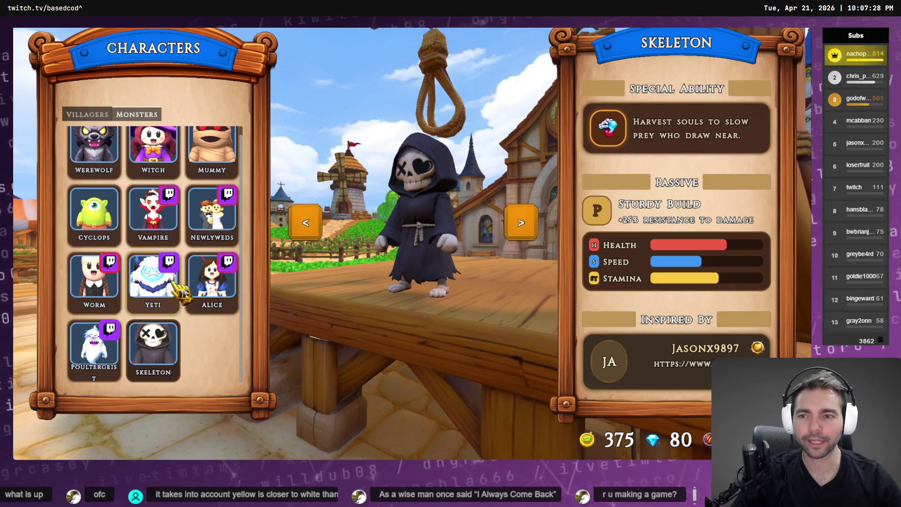
click(94, 216)
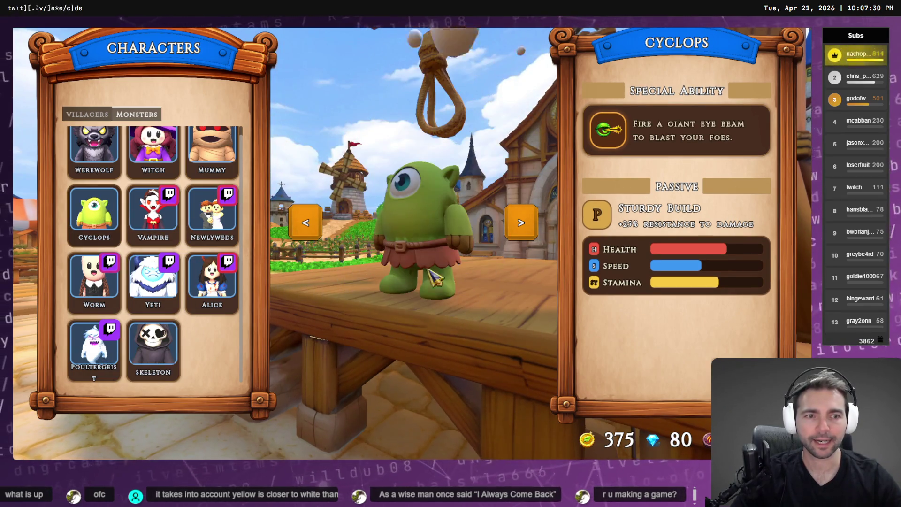
key(Escape)
key(alt+Tab)
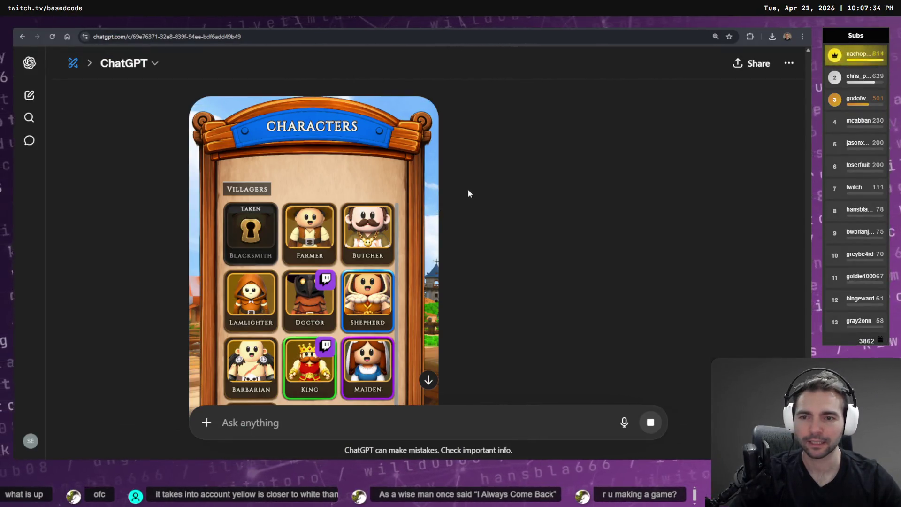
Copy the generated Villagers character-selection mockup with coloured outlines to the clipboard.
scroll(468, 193, down, 2)
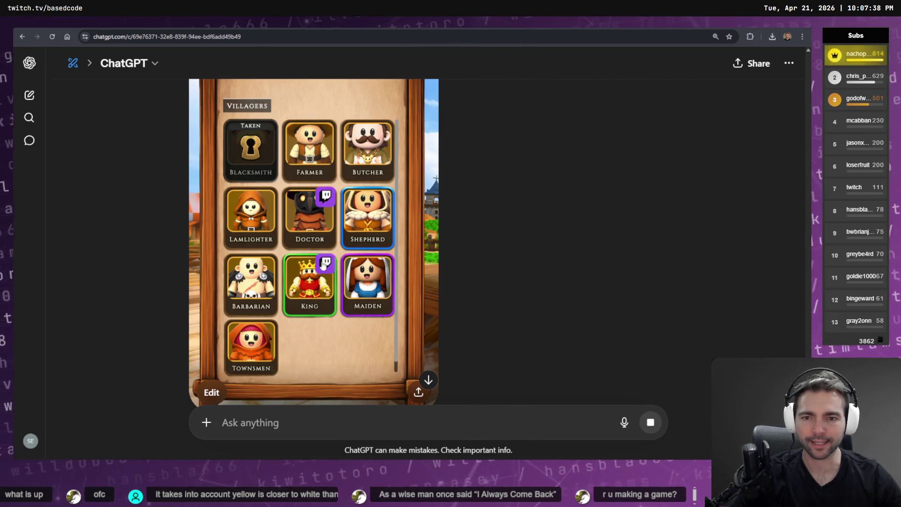
click(344, 224)
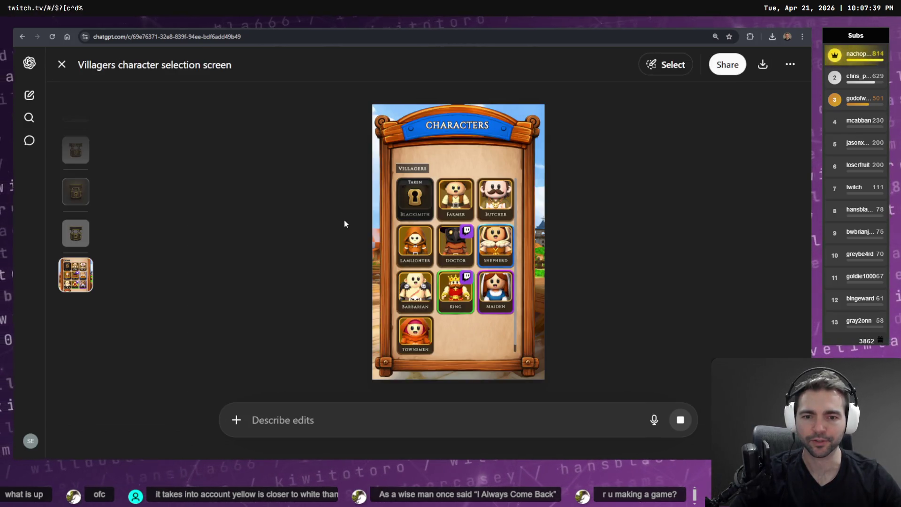
right_click(443, 217)
click(485, 250)
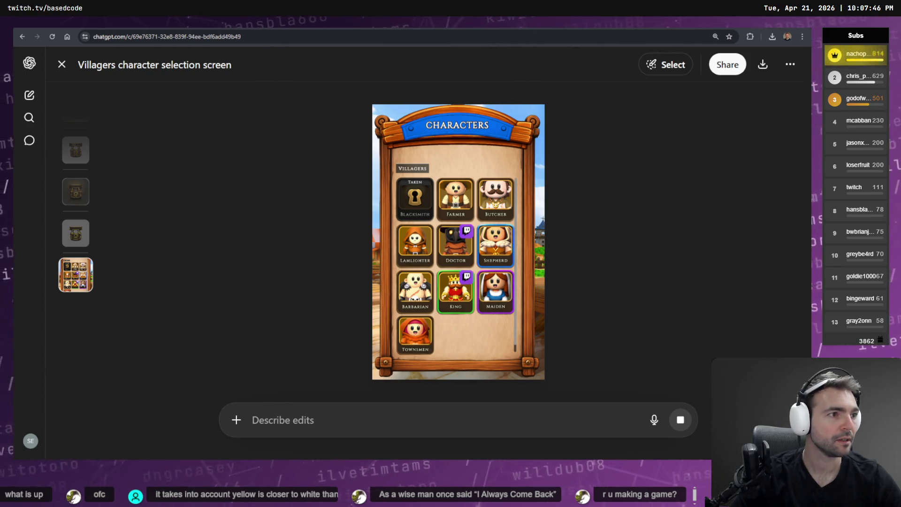
key(alt+Tab)
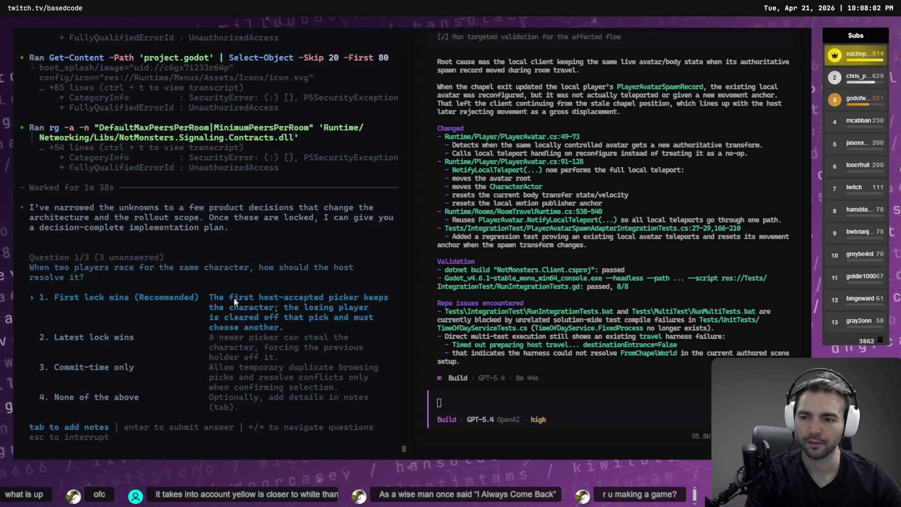
Answer 'First lock wins', then 'Selection + overlay' with a dictated in-game characters screen note.
key(Return)
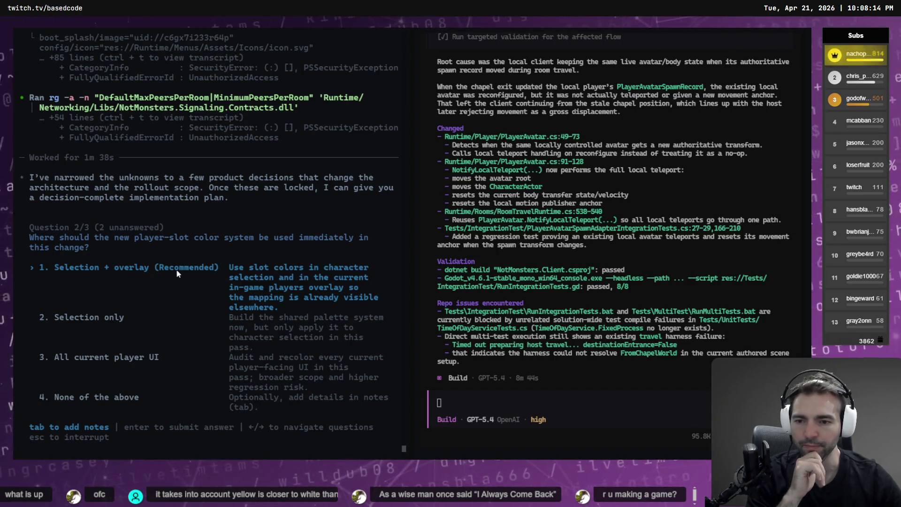
key(Down)
key(Up)
key(Tab)
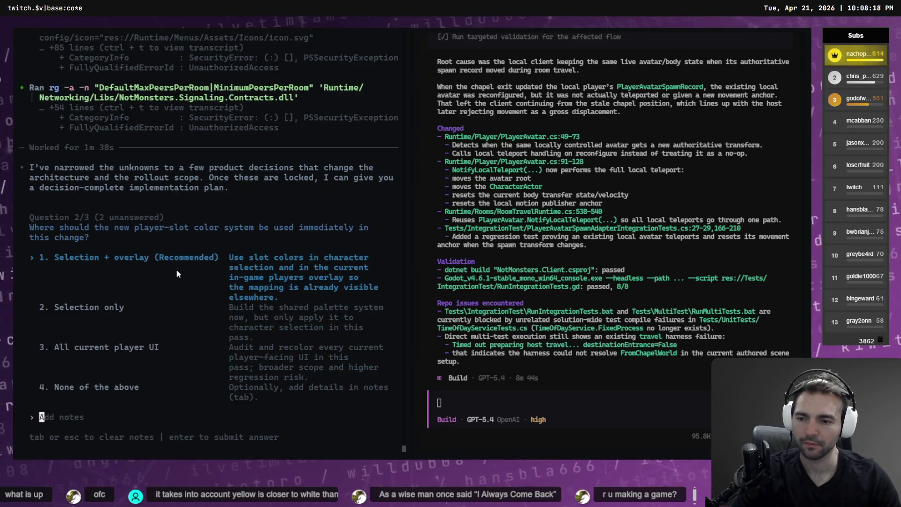
key(super+h)
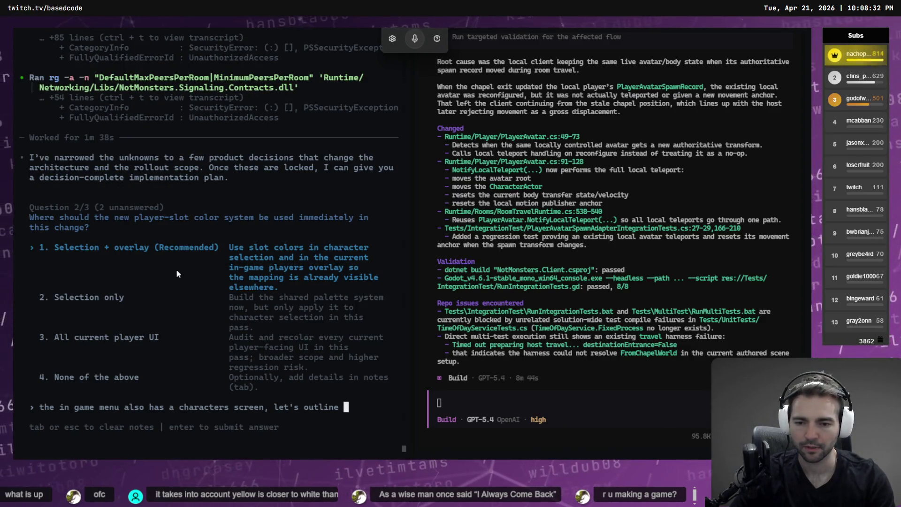
key(ctrl+super)
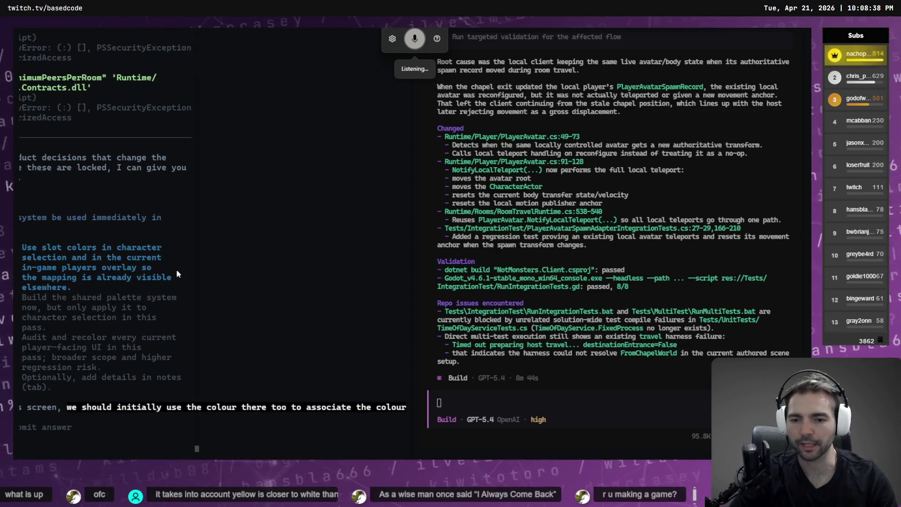
key(ctrl+super)
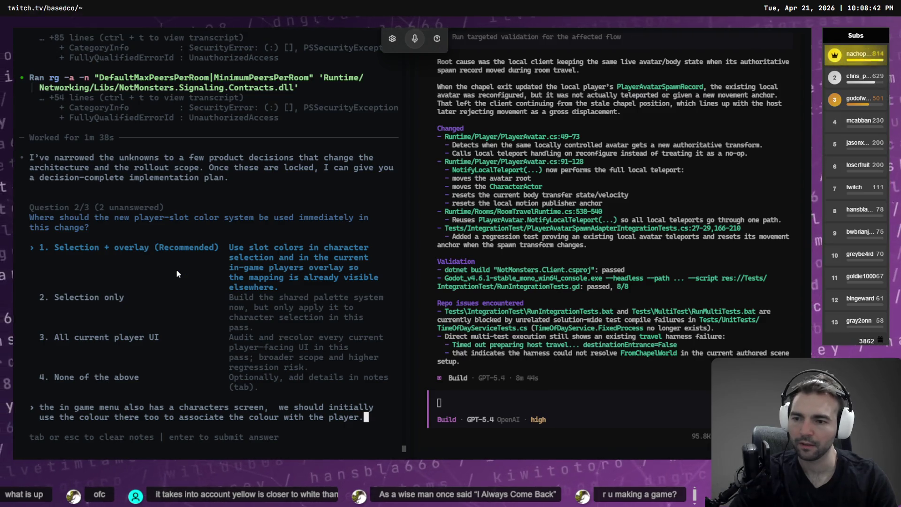
key(Return)
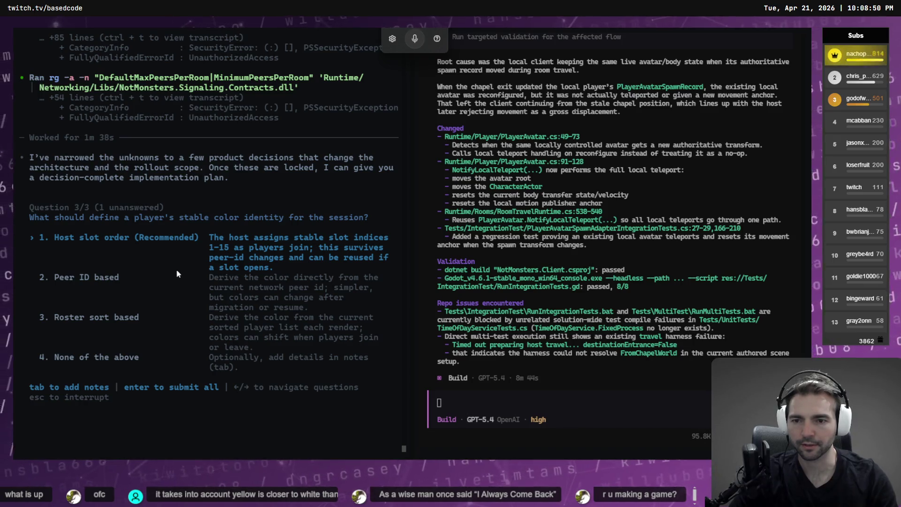
Choose 'Host slot order' for the third question and submit all answers.
key(Return)
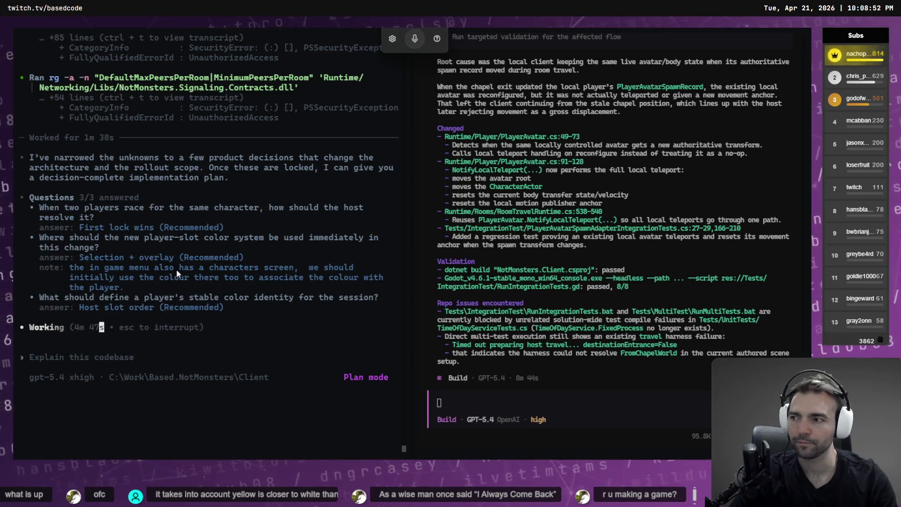
key(alt+Tab)
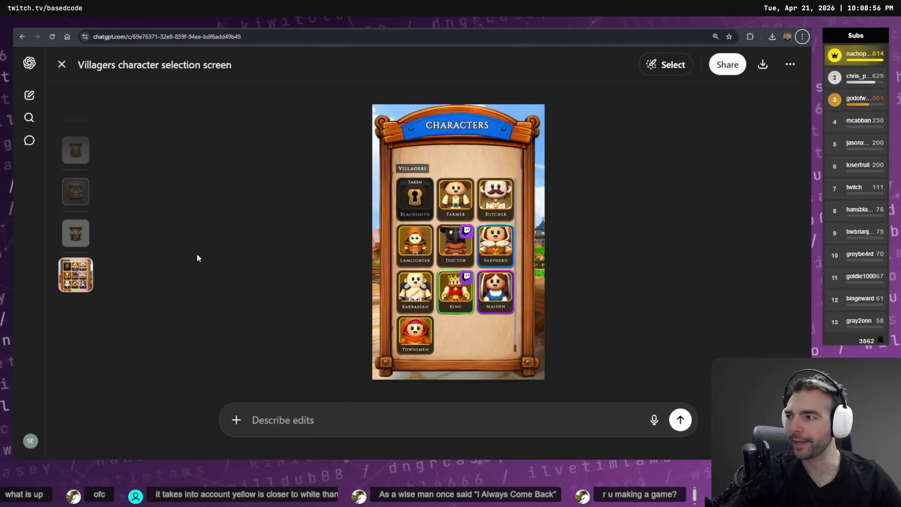
key(alt+Tab)
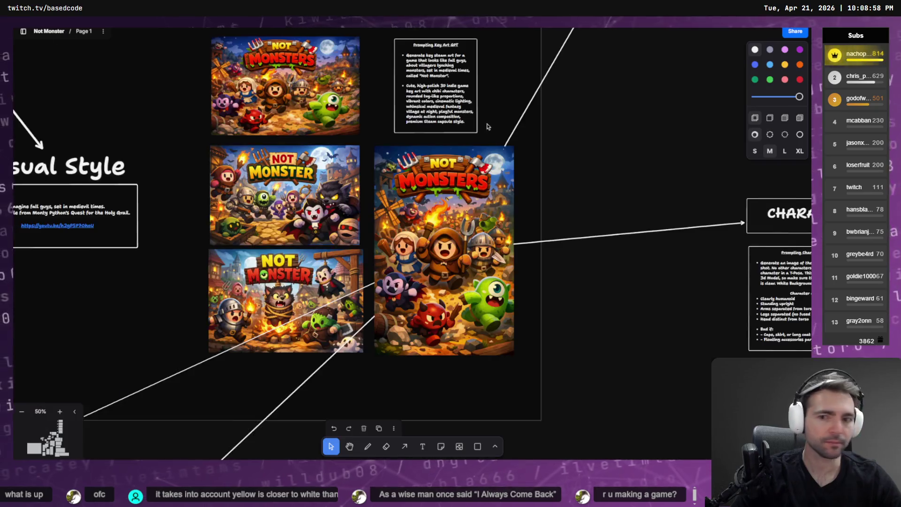
Look over the Not Monsters board, jumping to the logo and game notes bullet list.
scroll(592, 241, down, 3)
scroll(592, 241, up, 3)
scroll(592, 241, down, 10)
scroll(388, 176, up, 5)
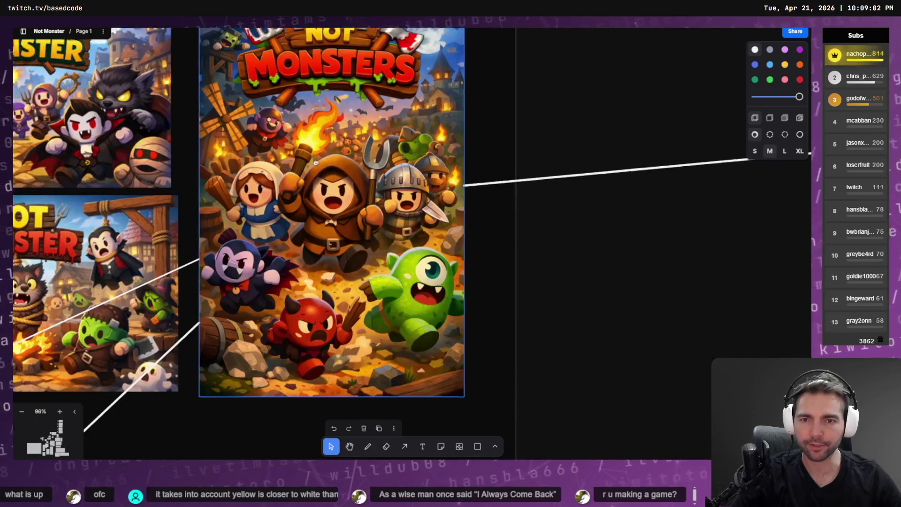
scroll(329, 184, up, 2)
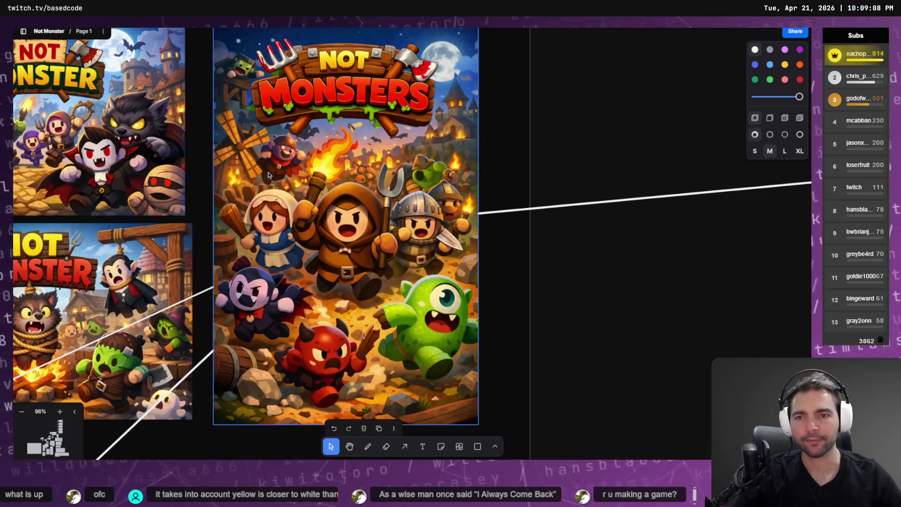
key(Right)
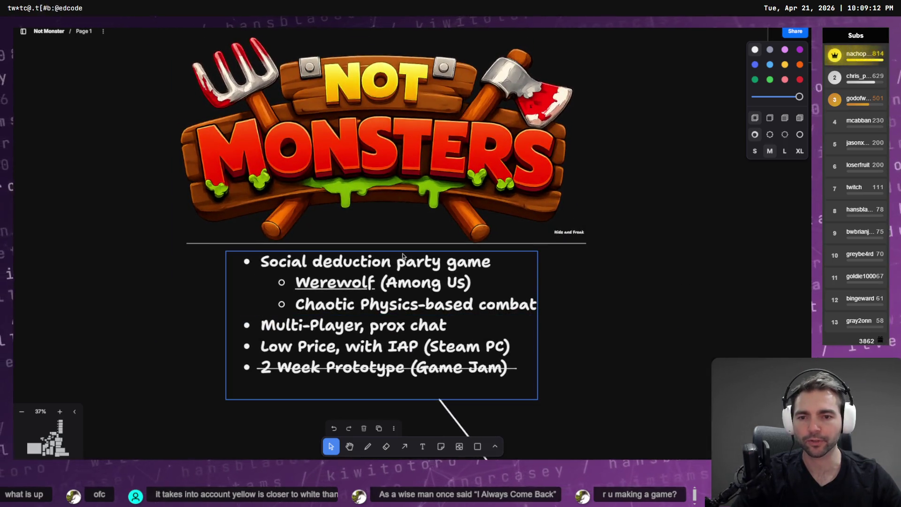
double_click(343, 276)
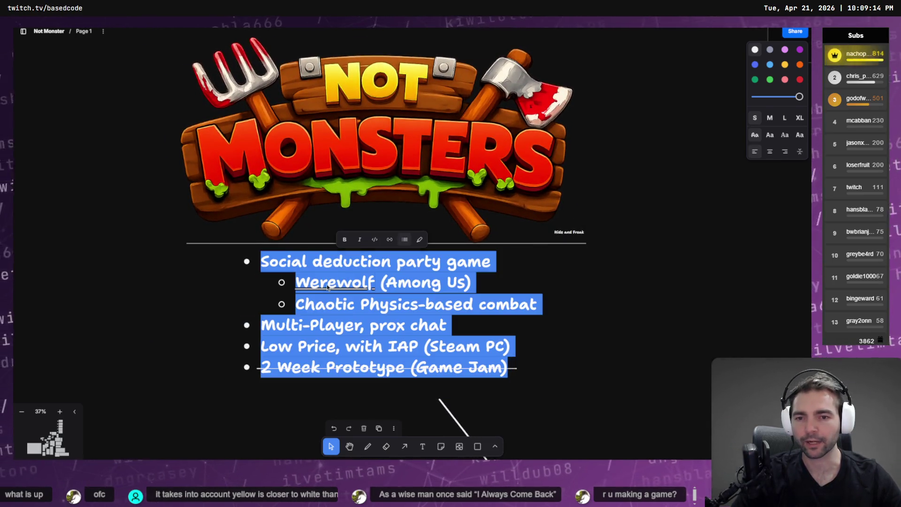
key(Escape)
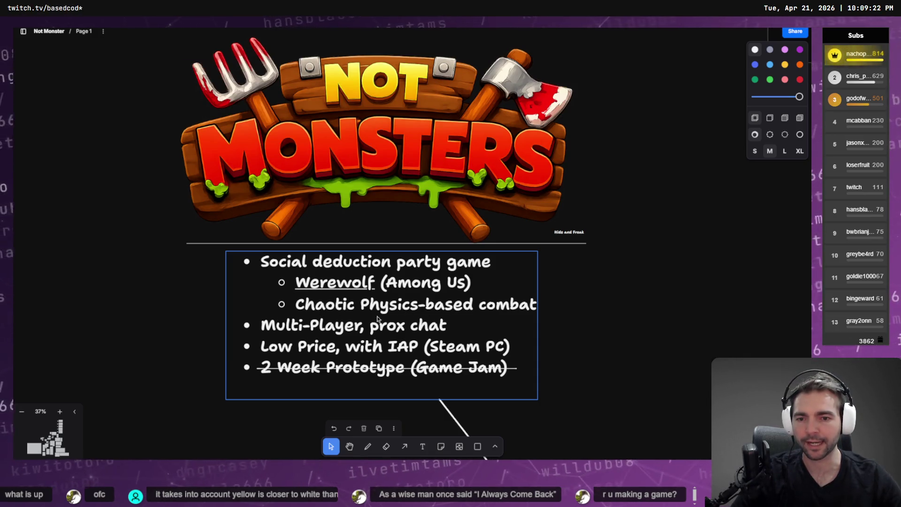
click(605, 307)
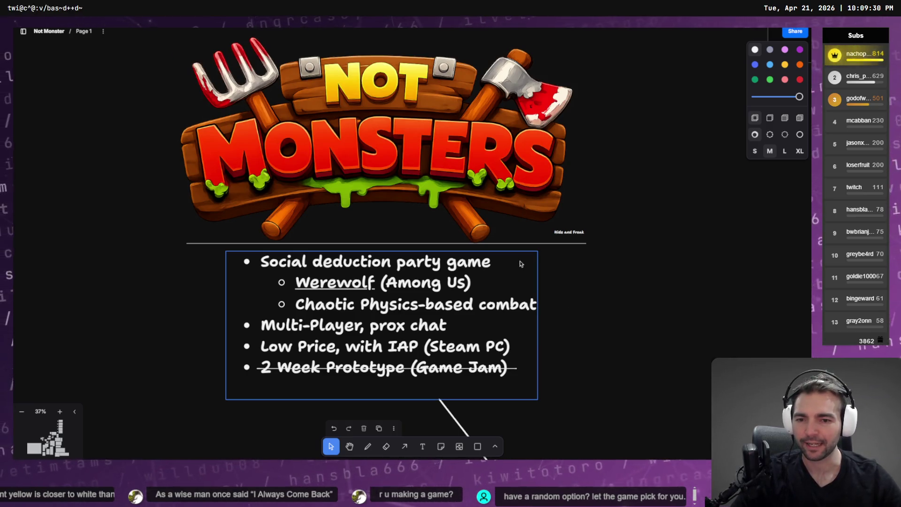
Switch to BACKLOG.md and place the cursor after the Exclusive Roster item.
scroll(348, 342, down, 2)
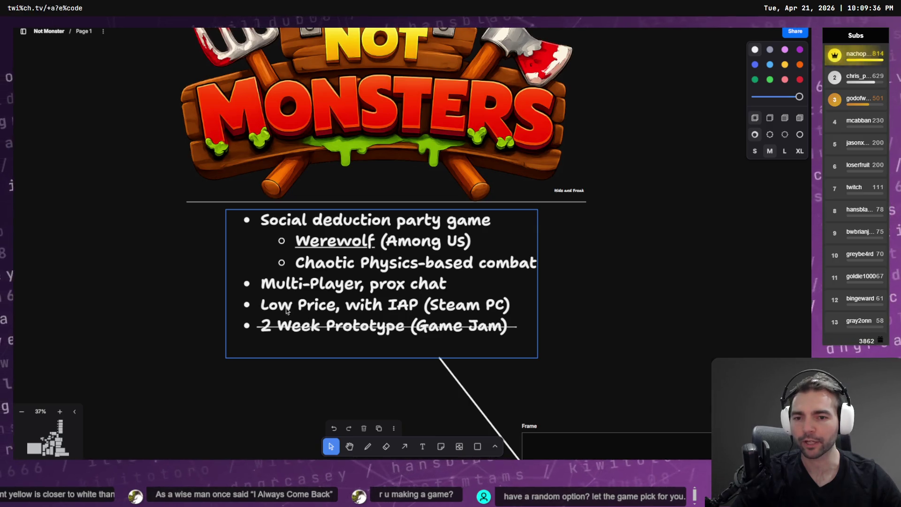
scroll(638, 318, down, 5)
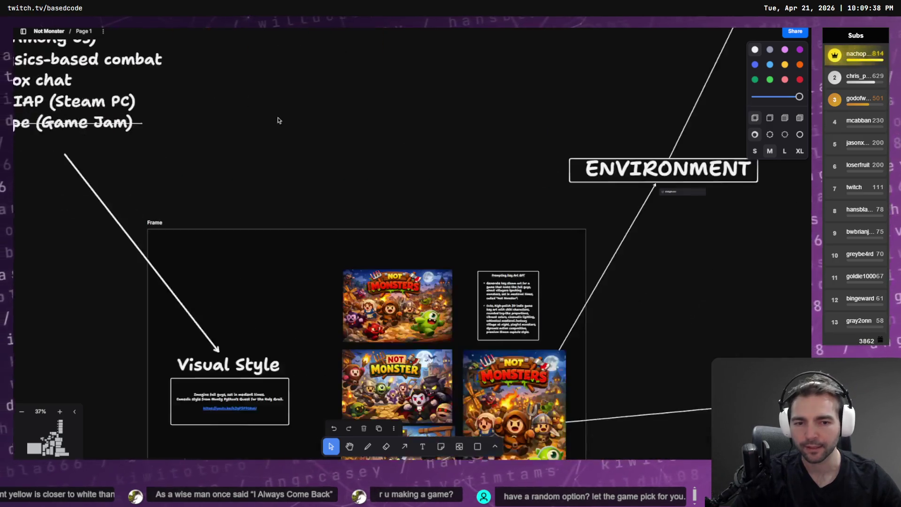
scroll(388, 244, up, 5)
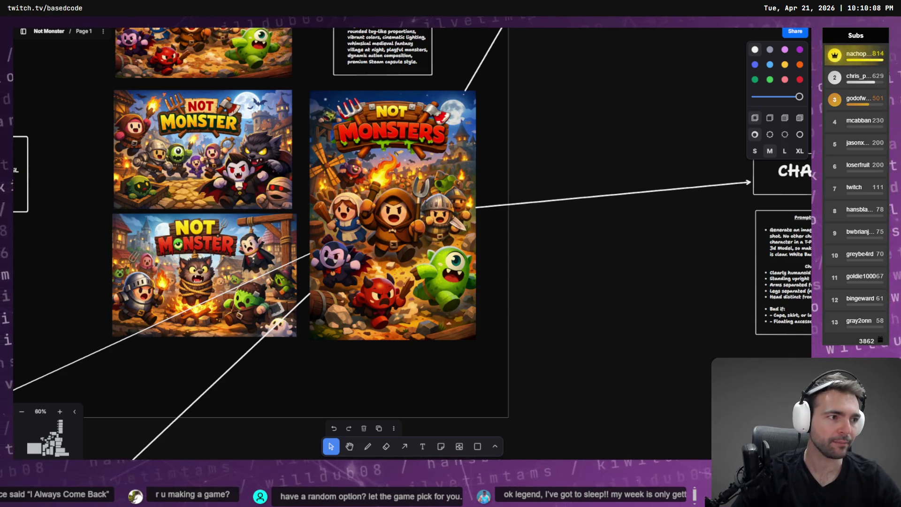
key(alt+Tab)
click(258, 159)
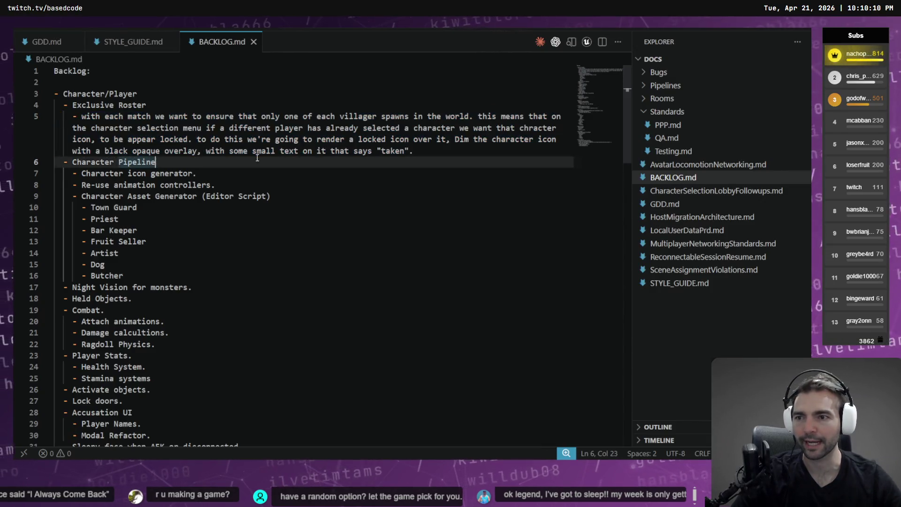
Add a backlog line for random character and monster selection above Character Pipeline.
key(Home)
key(Return)
key(Up)
key(Return)
key(Up)
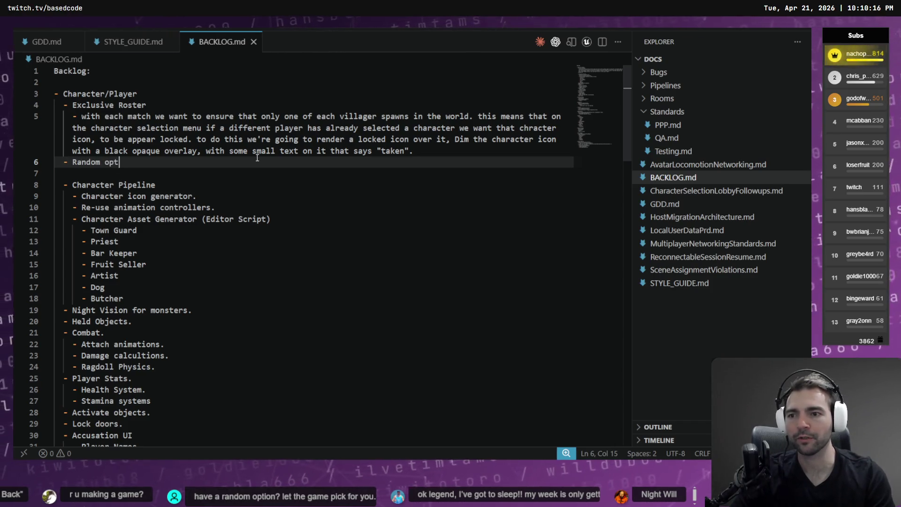
key(BackSpace)
key(BackSpace)
key(BackSpace)
text(haracter and)
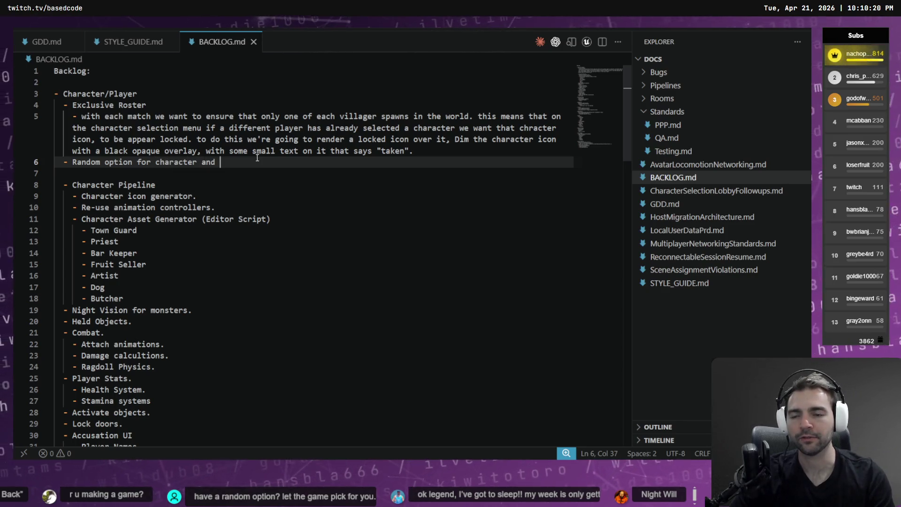
text(monster selection)
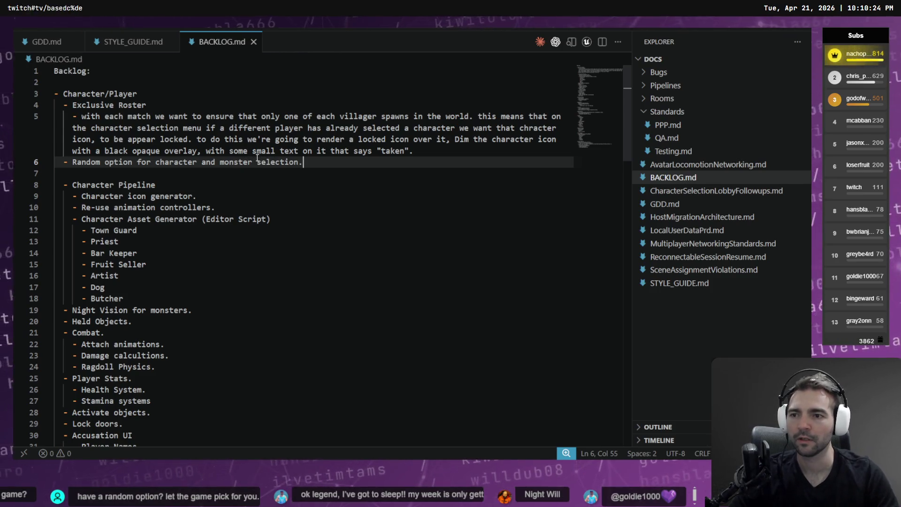
text(.)
key(Down)
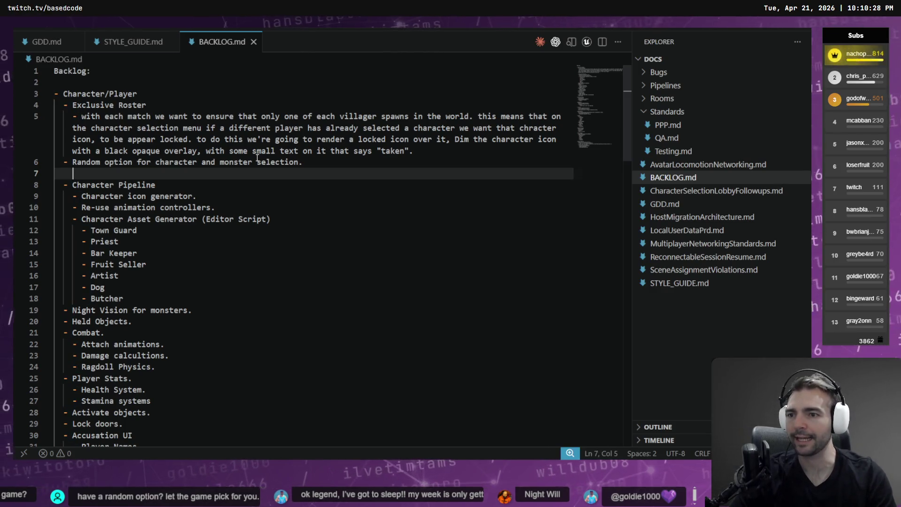
key(BackSpace)
key(BackSpace)
key(BackSpace)
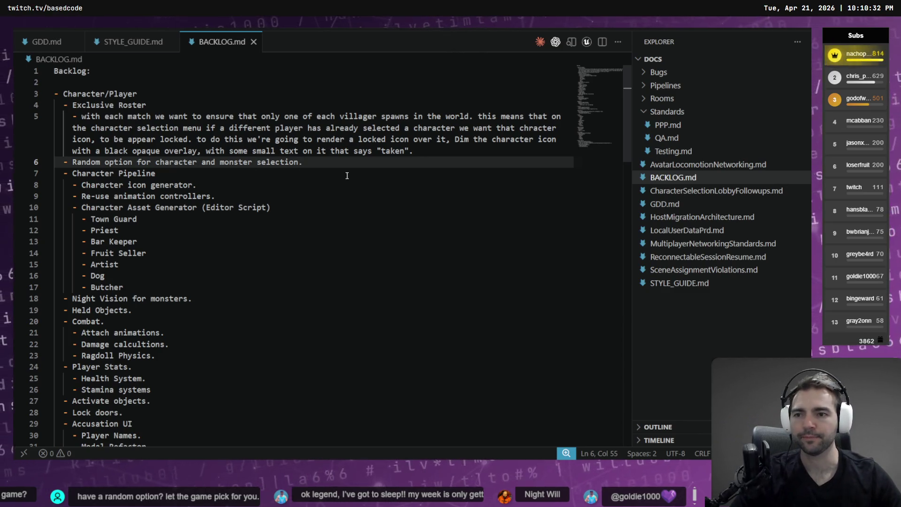
Add an indented '- Questionmark character button.' sub-item under the random selection line.
key(Return)
key(Tab)
text(- Que)
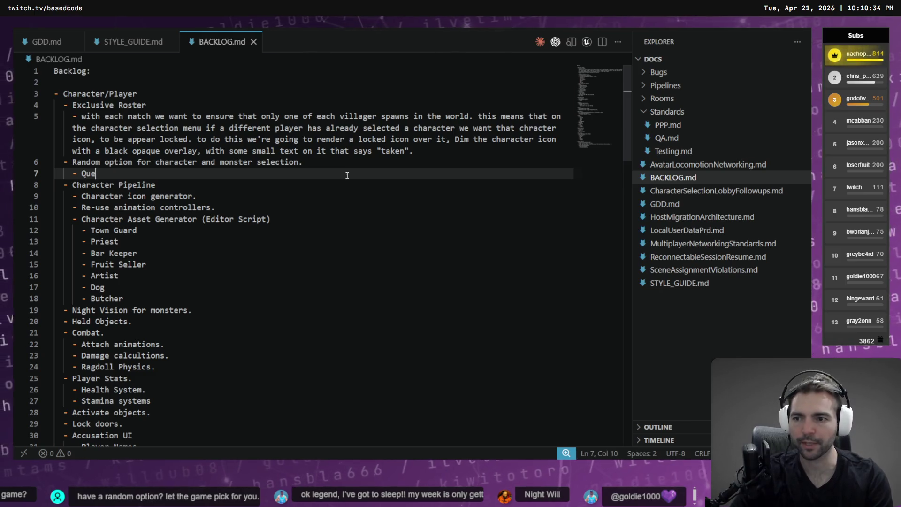
text(stionmark character button.)
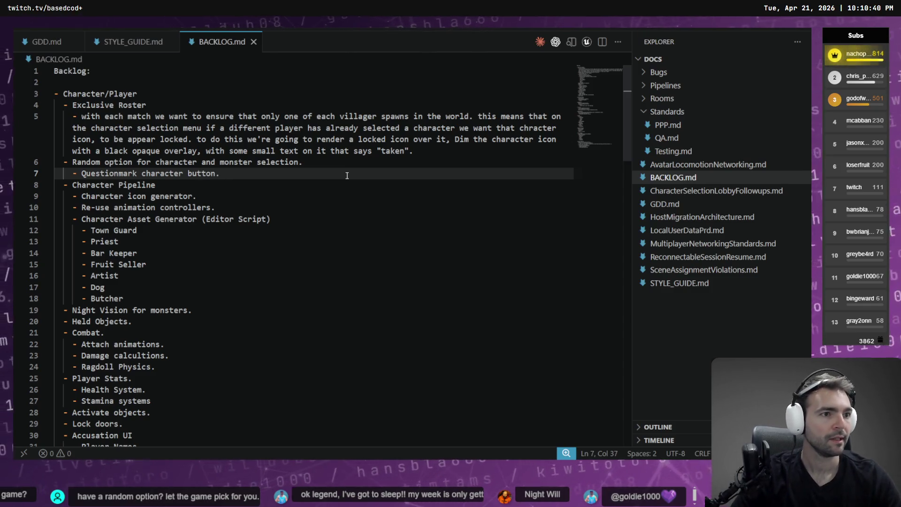
key(alt+Tab)
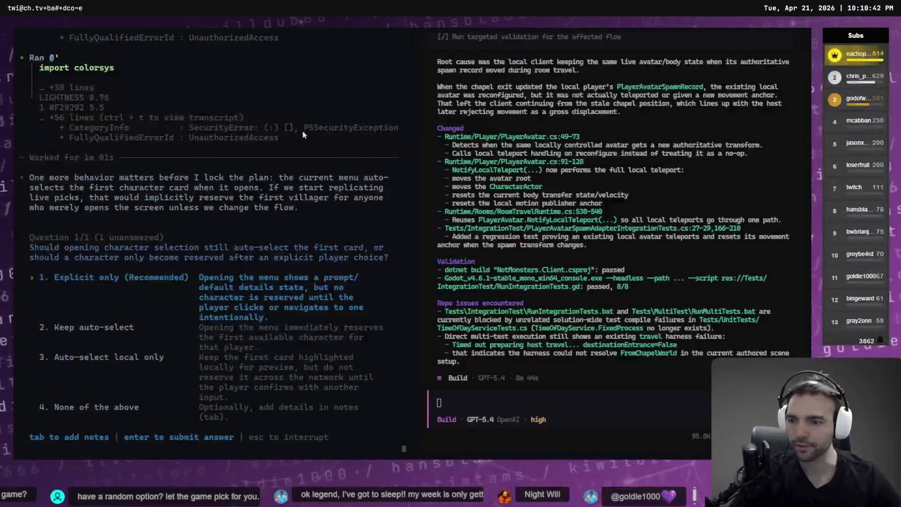